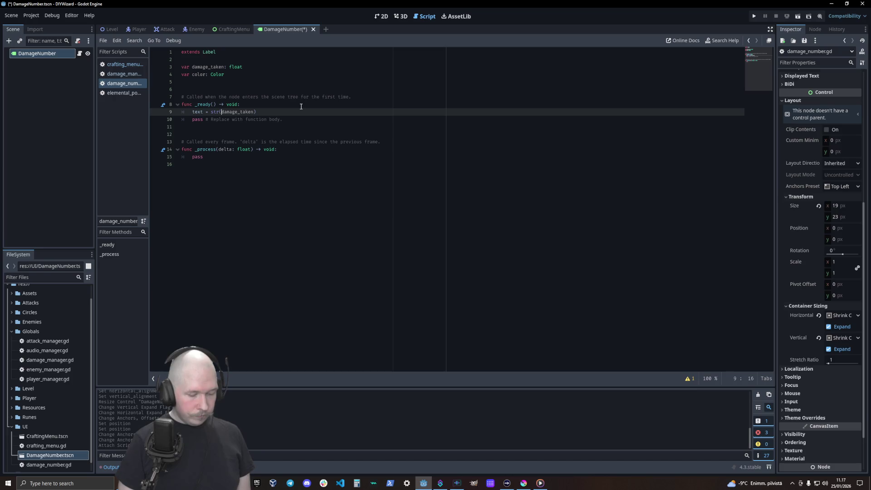
- Begin a %.0% format specifier before damage_taken inside str() on line 9
type("%%")
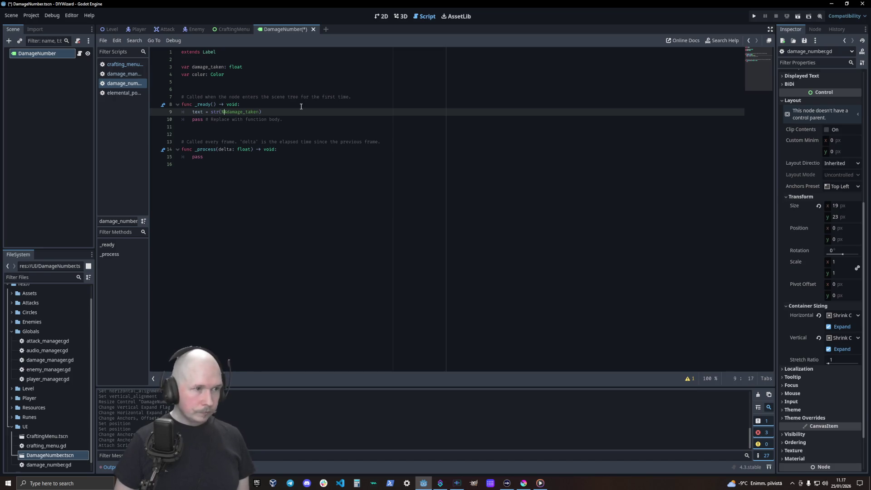
key("Left")
key("Left")
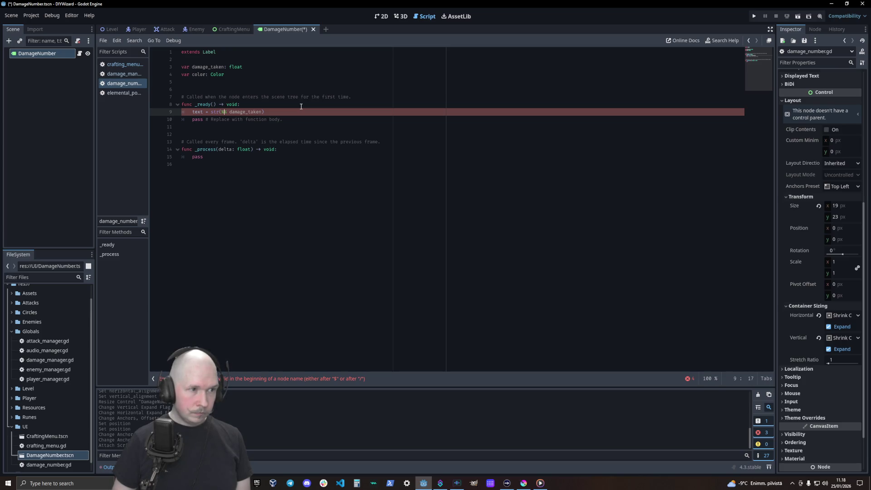
type(".")
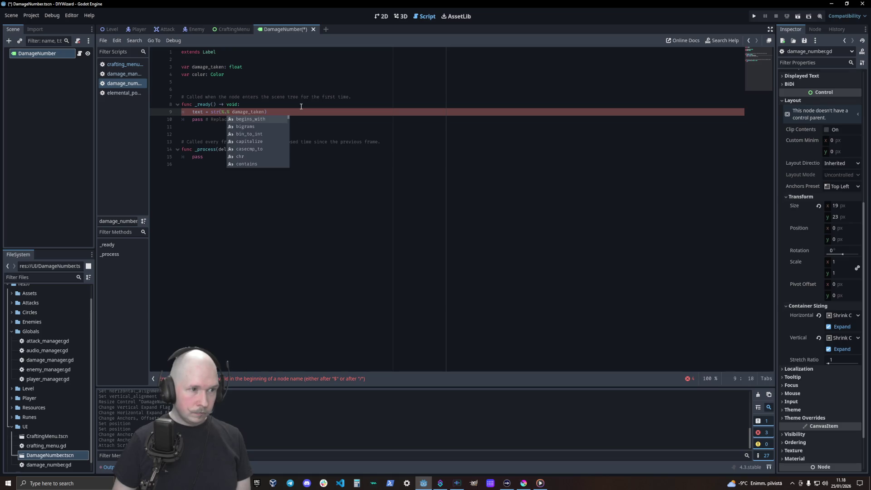
type("2")
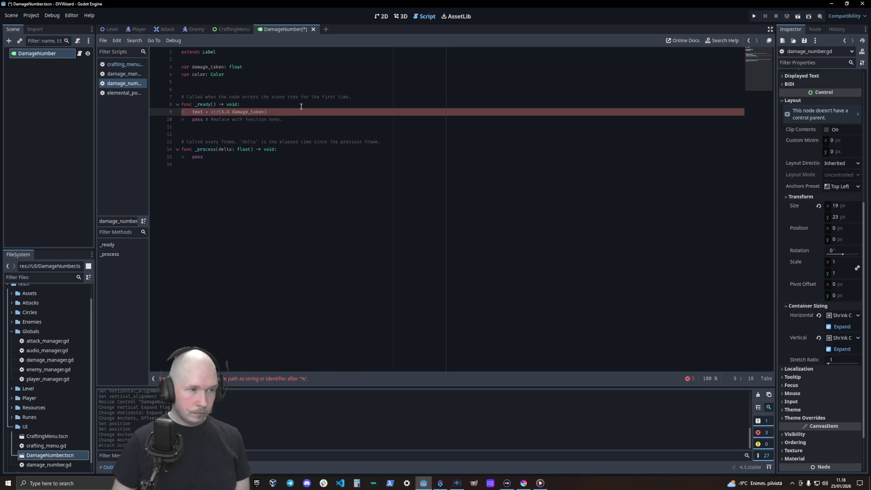
type("0")
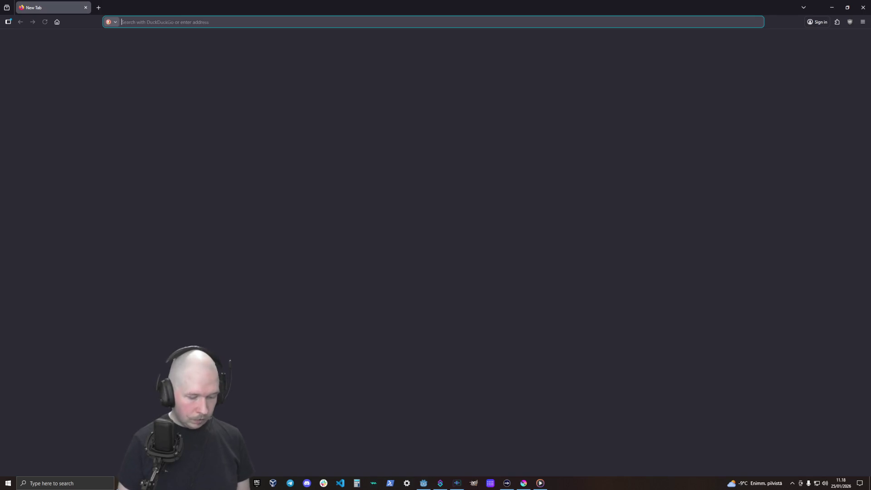
- Search 'godot format numbers' and open the GDScript format strings docs at Padding
type("form")
key("Down")
key("Return")
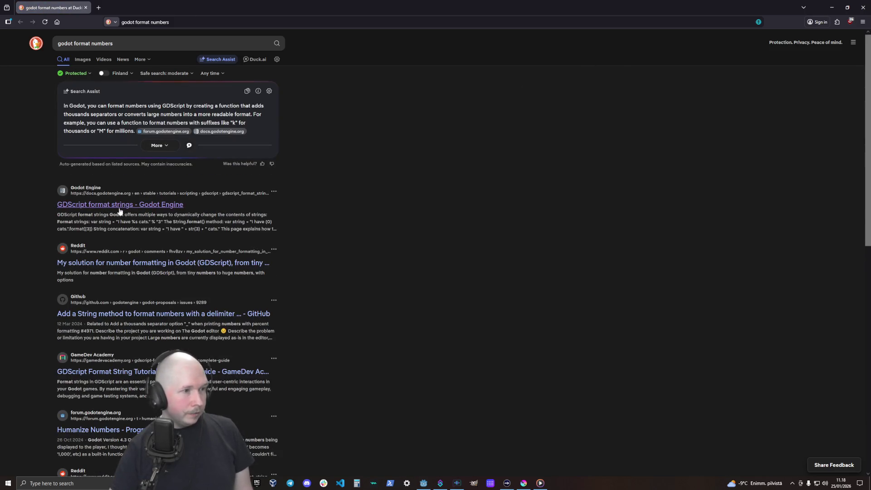
left_click(149, 205)
scroll(360, 252, "down", 5)
scroll(360, 251, "down", 10)
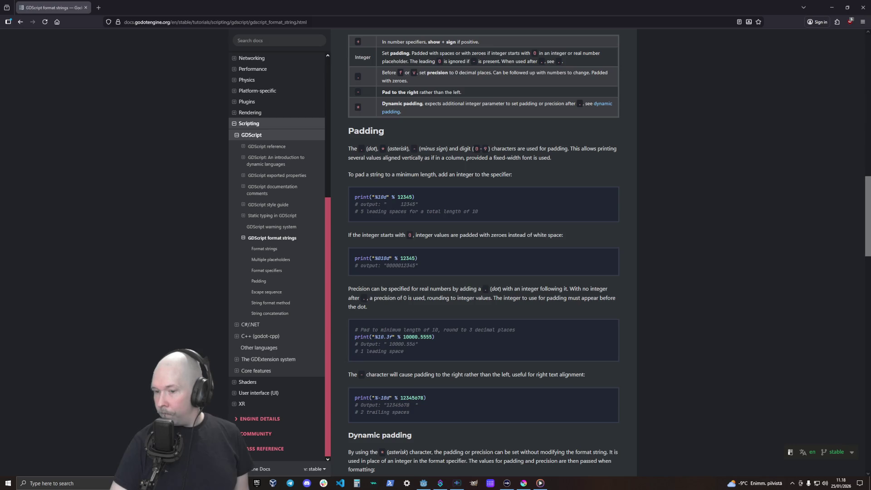
left_click(407, 229)
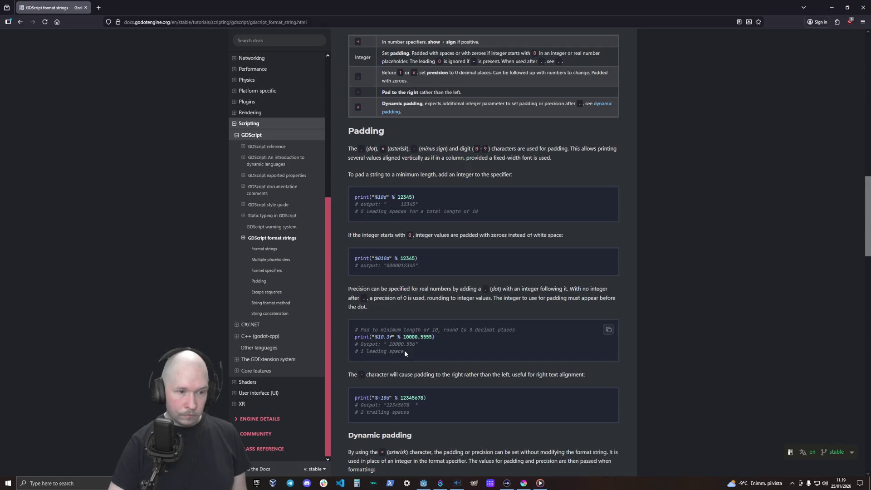
scroll(404, 350, "down", 3)
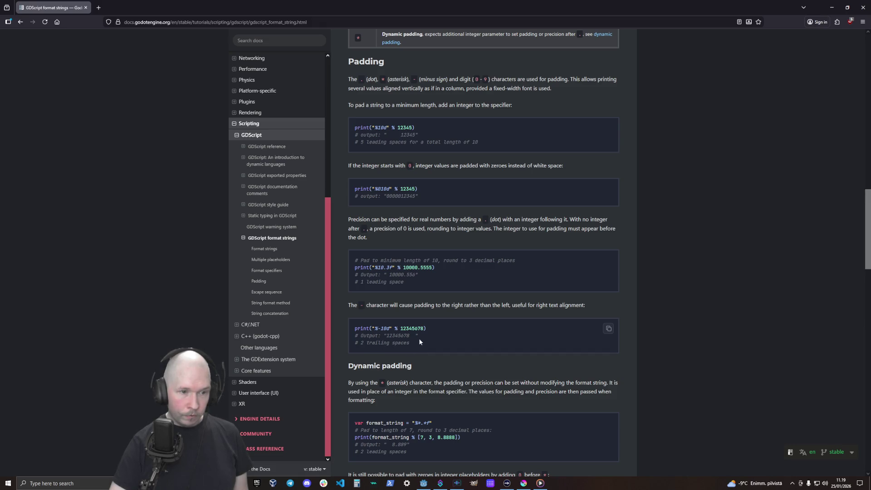
scroll(418, 338, "down", 3)
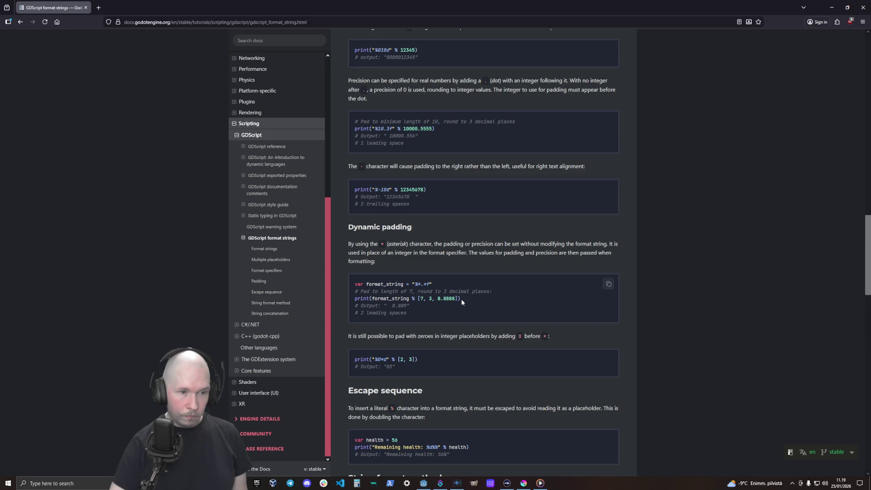
scroll(461, 299, "down", 1)
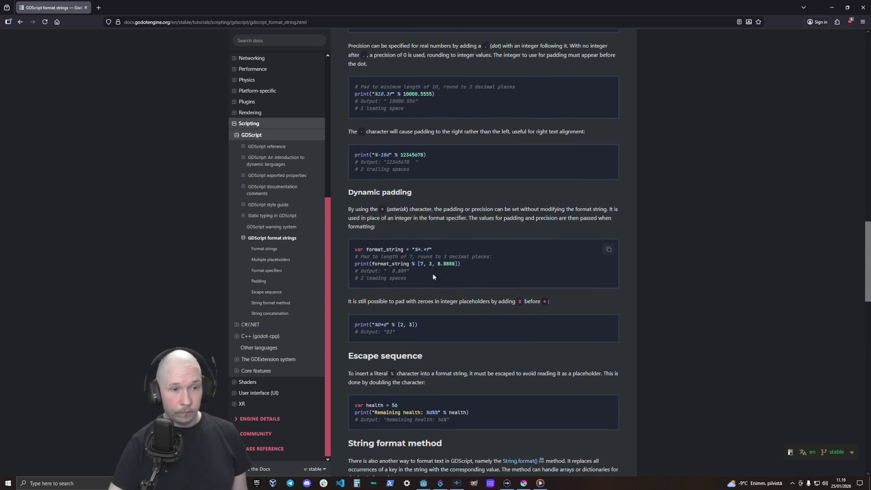
scroll(463, 271, "down", 1)
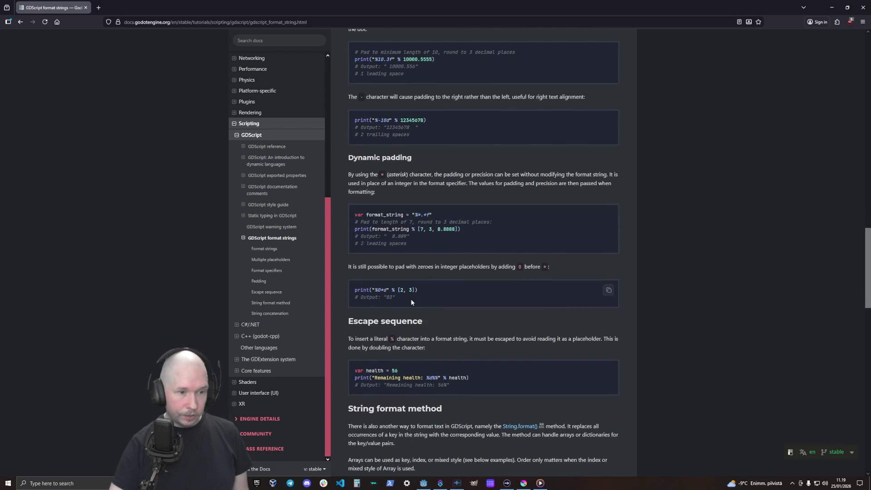
scroll(410, 298, "up", 2)
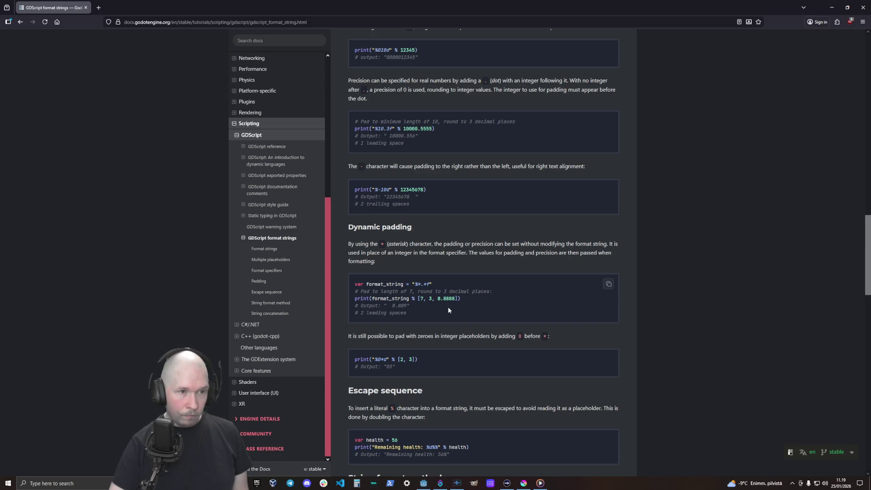
scroll(448, 310, "up", 1)
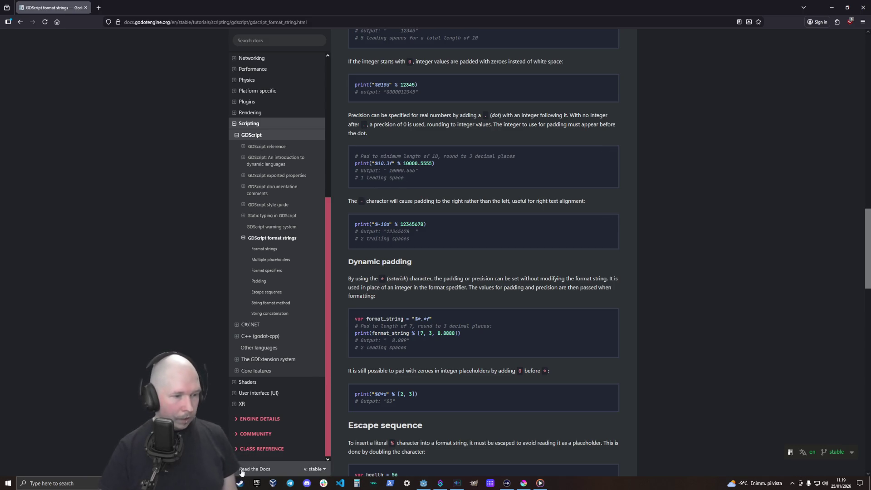
- Wrap the format specifier on line 9 in quotes and remove the stray quotes
key("alt+Tab")
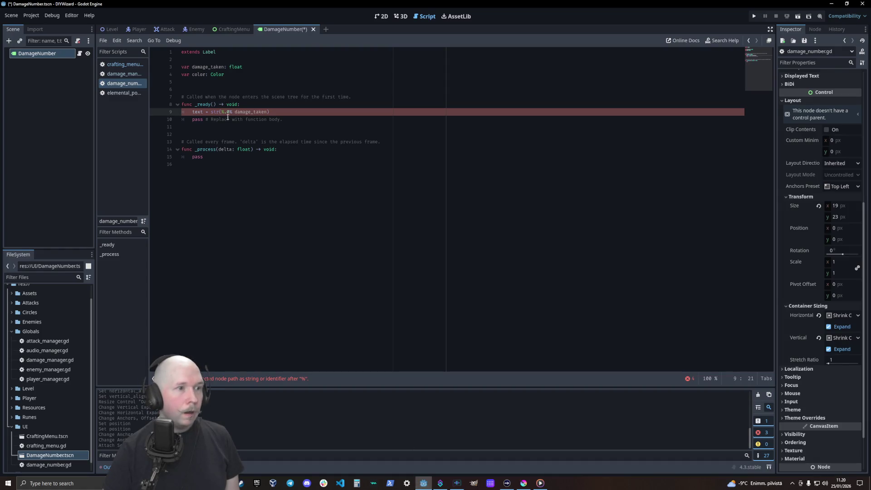
left_click(234, 112)
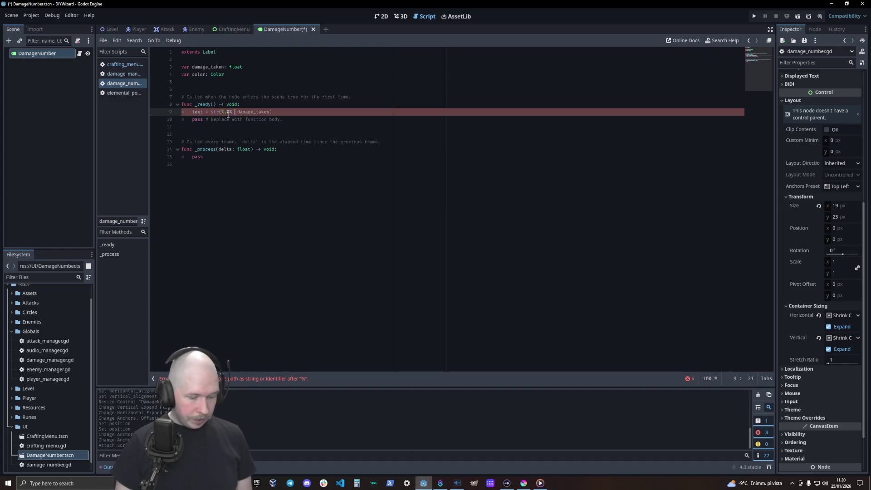
type("\"")
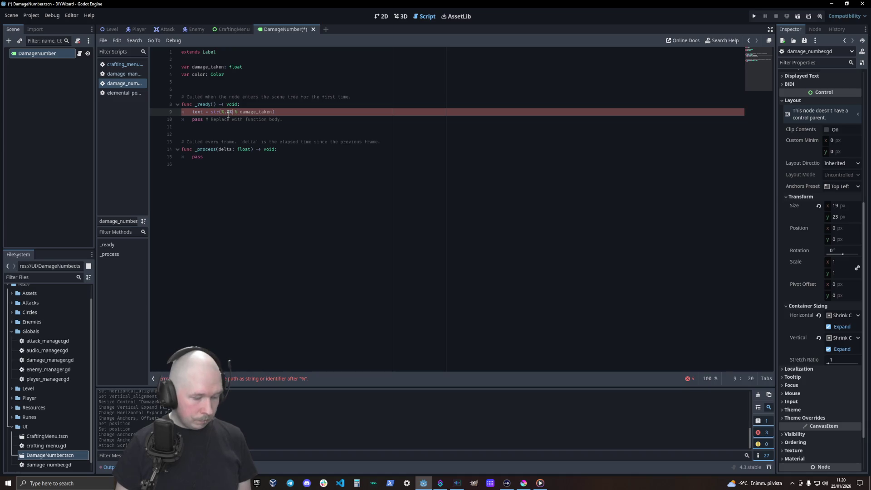
type("\"")
left_click(228, 114)
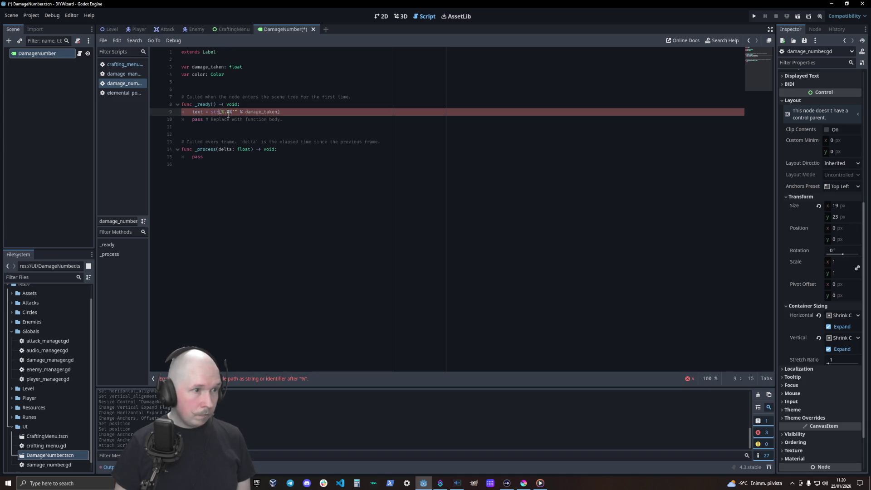
type("\"\"")
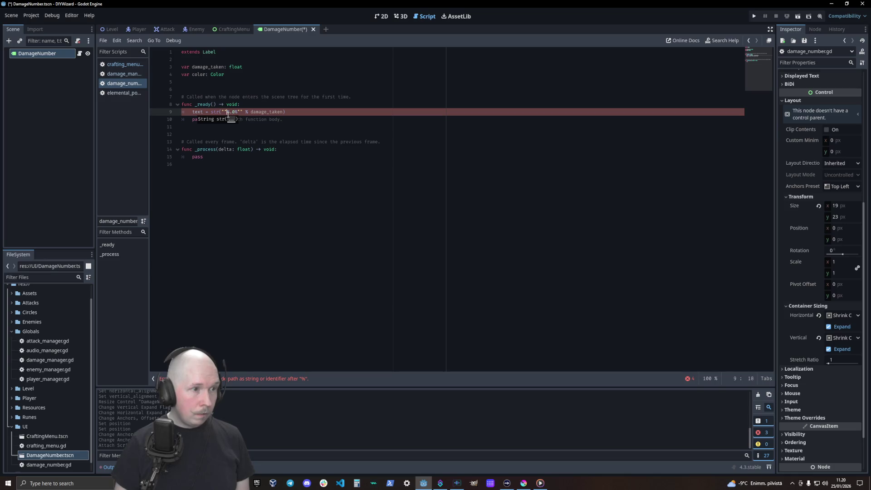
key("BackSpace")
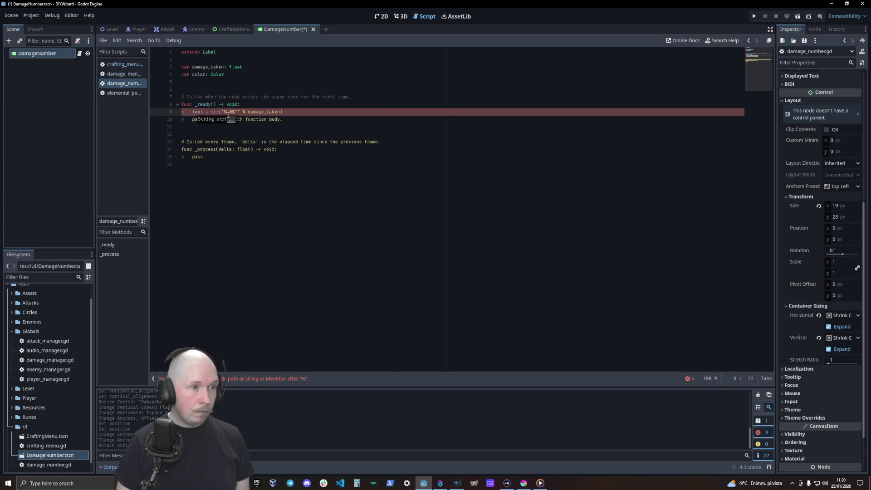
key("BackSpace")
key("Left")
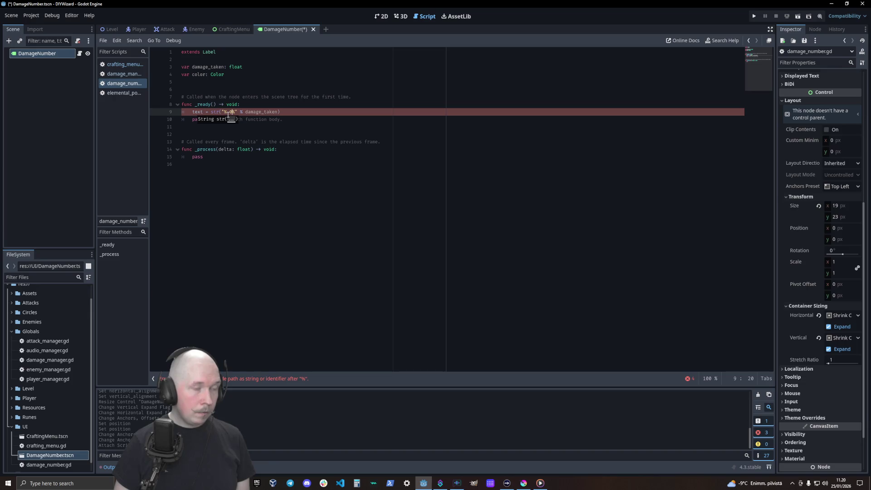
- Change the specifier to "%.3f" so damage_taken shows three decimals
type("f")
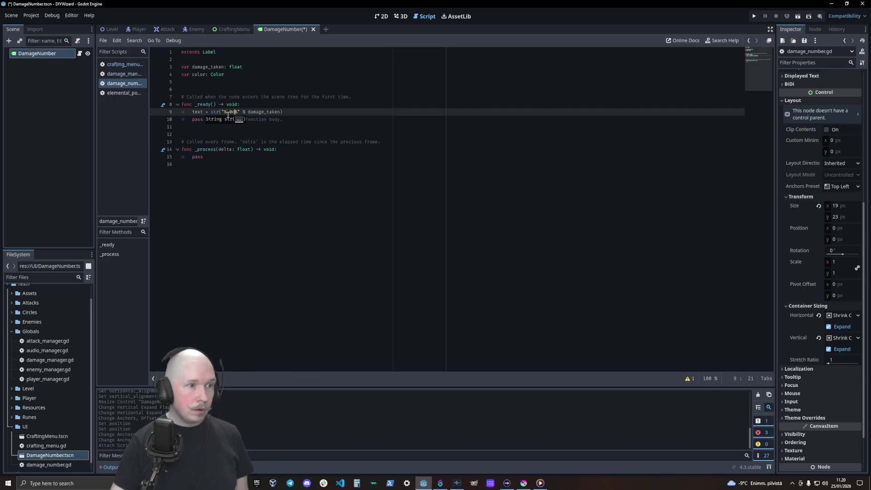
left_click(316, 171)
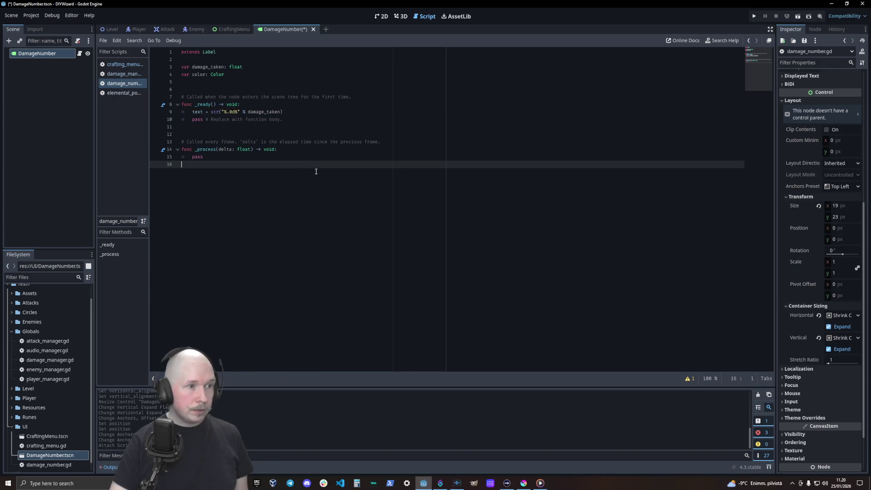
left_click(231, 112)
key("Delete")
key("Delete")
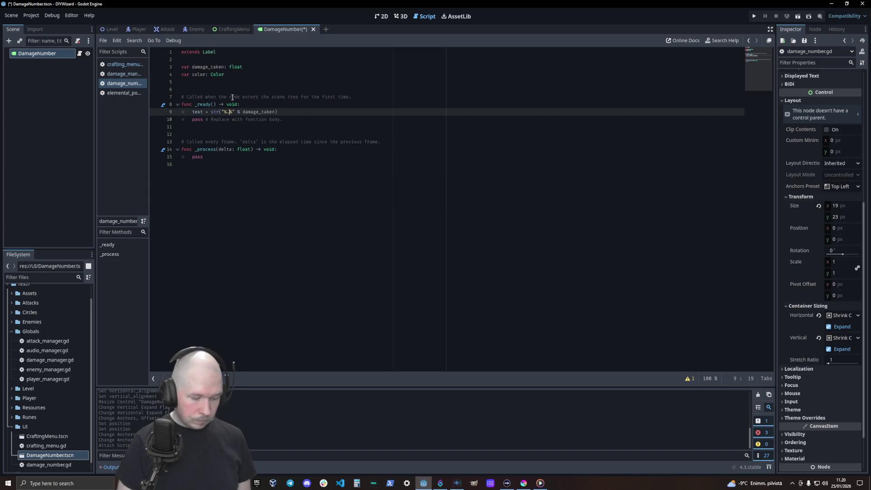
type("3f")
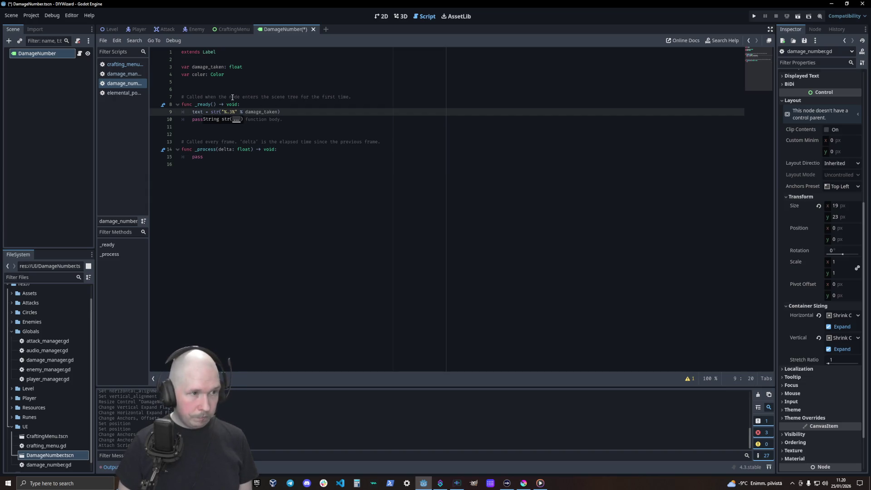
key("Up")
key("End")
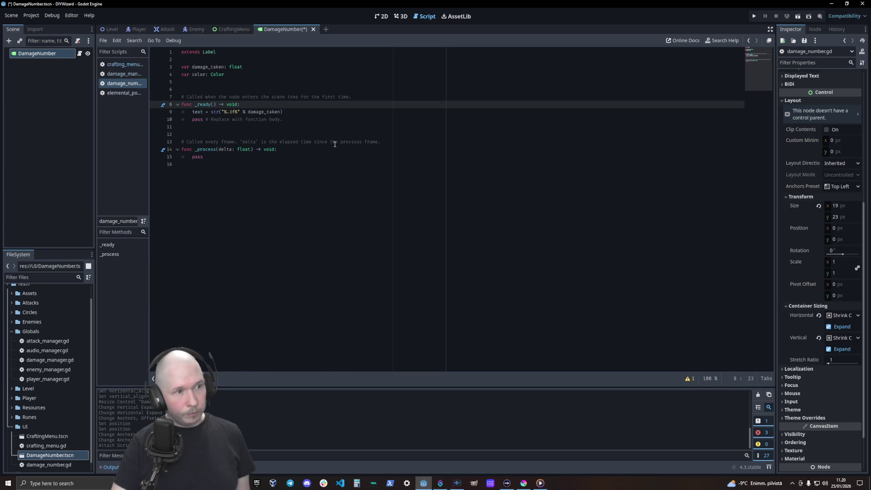
left_click(308, 118)
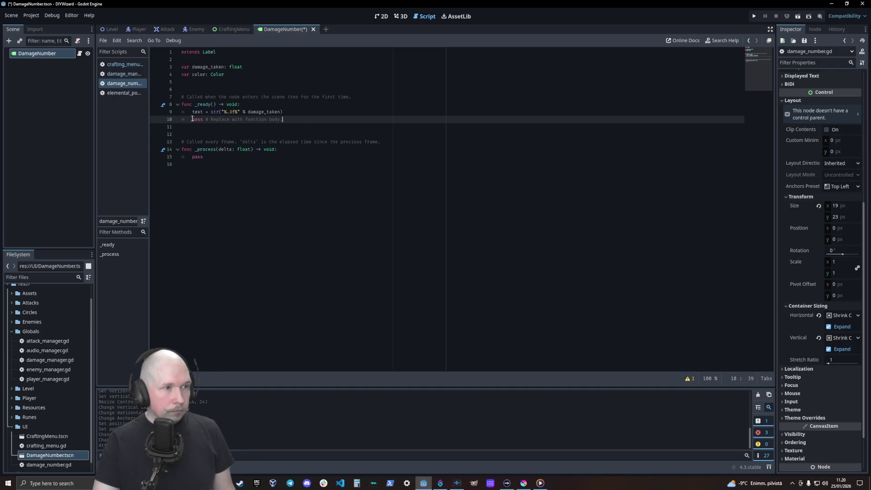
- Replace the placeholder pass line in _ready with self_modulate = color
left_click_drag(192, 119, 285, 121)
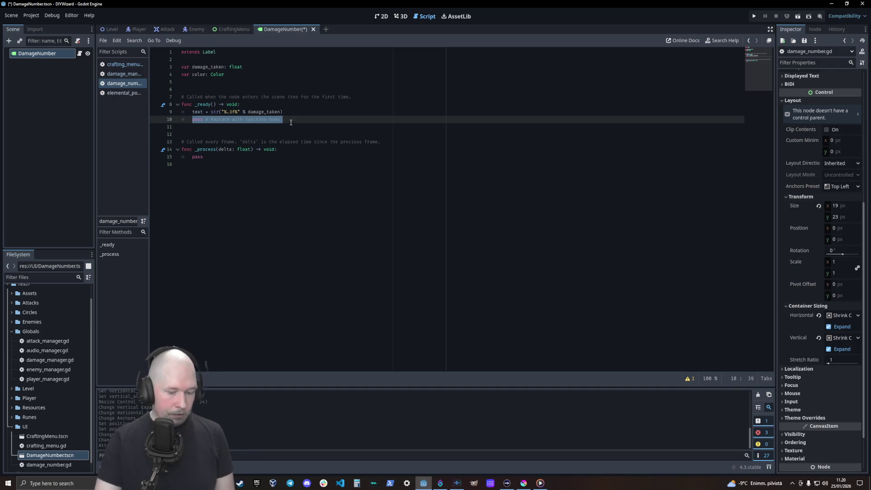
key("BackSpace")
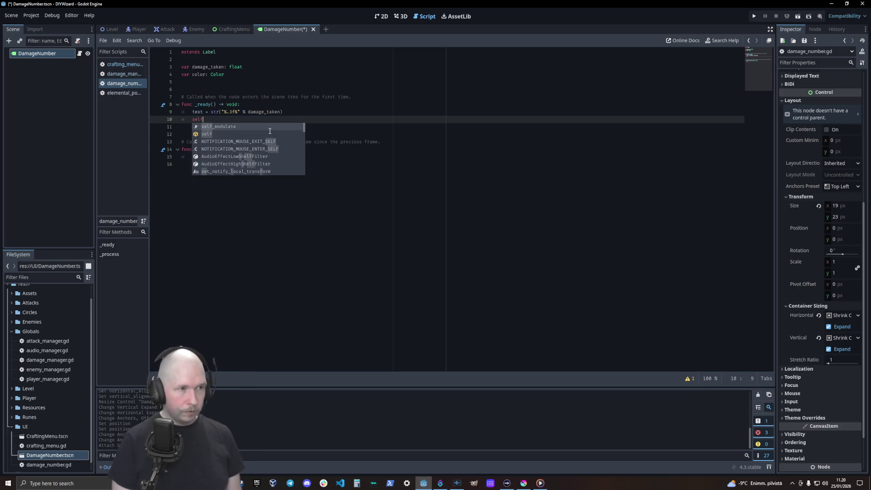
type("modul")
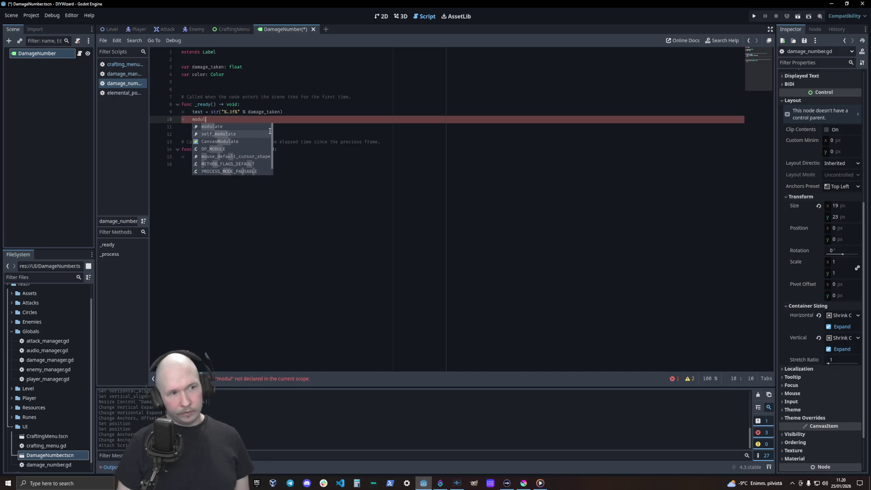
double_click(270, 131)
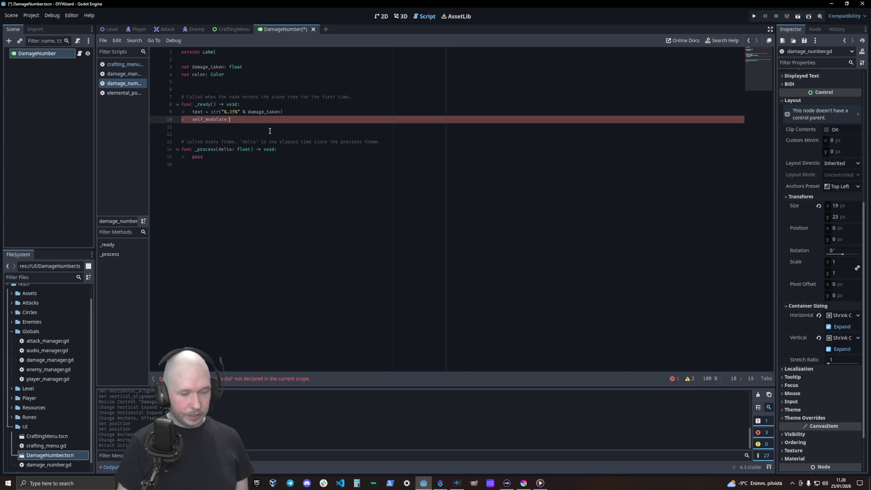
key("ctrl+space")
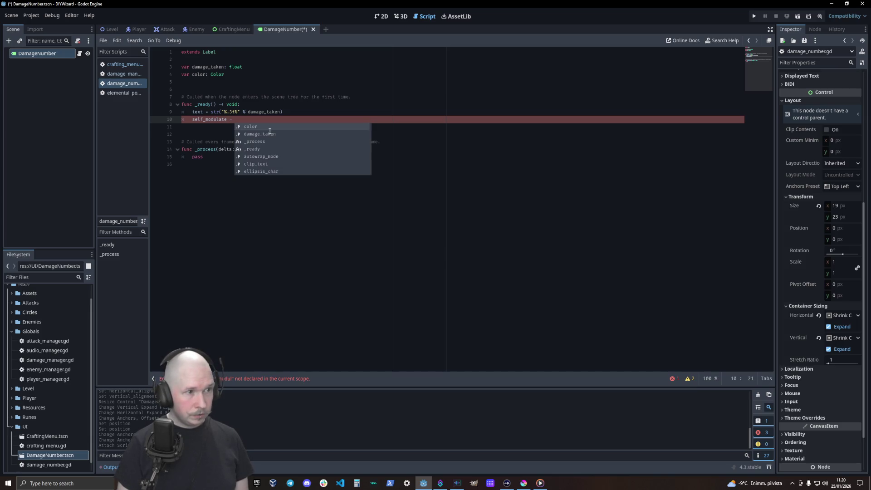
type("color")
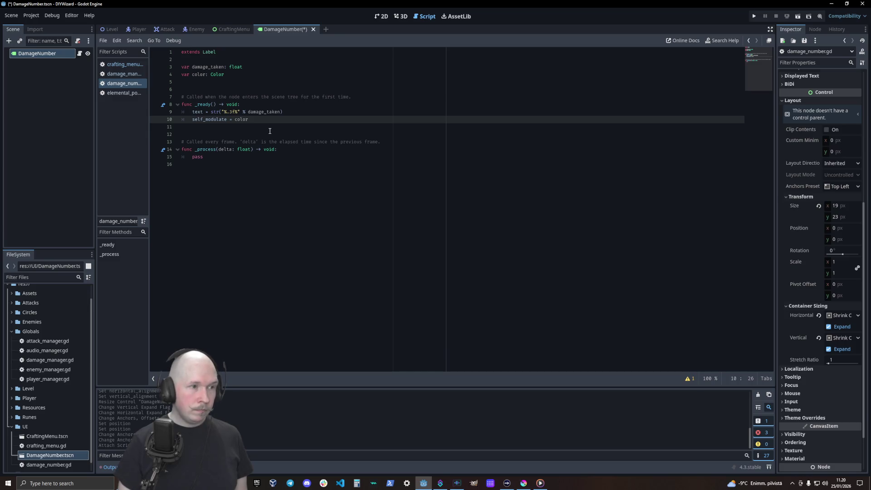
left_click(257, 185)
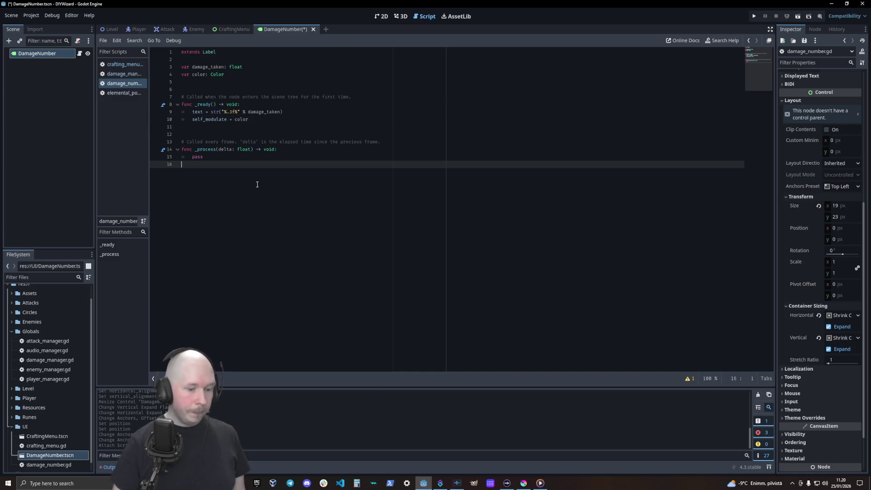
- Declare func setup_numbers(damage: float, new_color: Color = Color.MAGENTA) -> void:
key("Return")
type("func ")
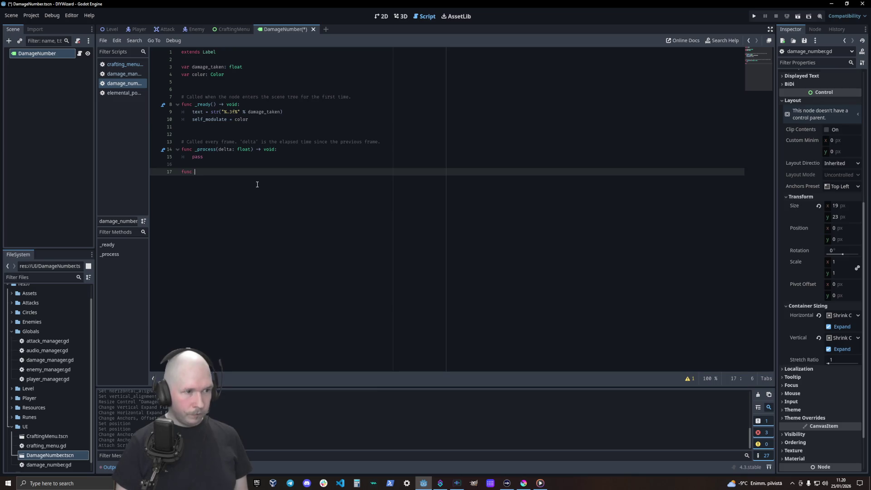
type("setu")
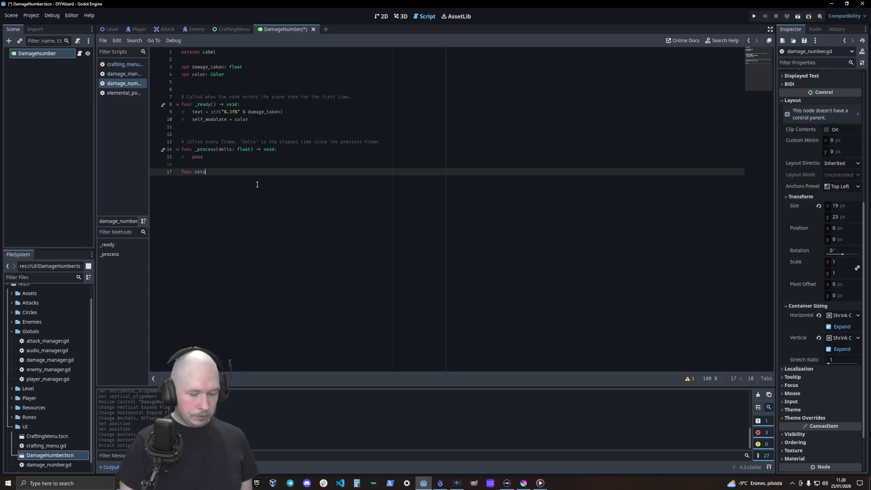
type("p_numbers(")
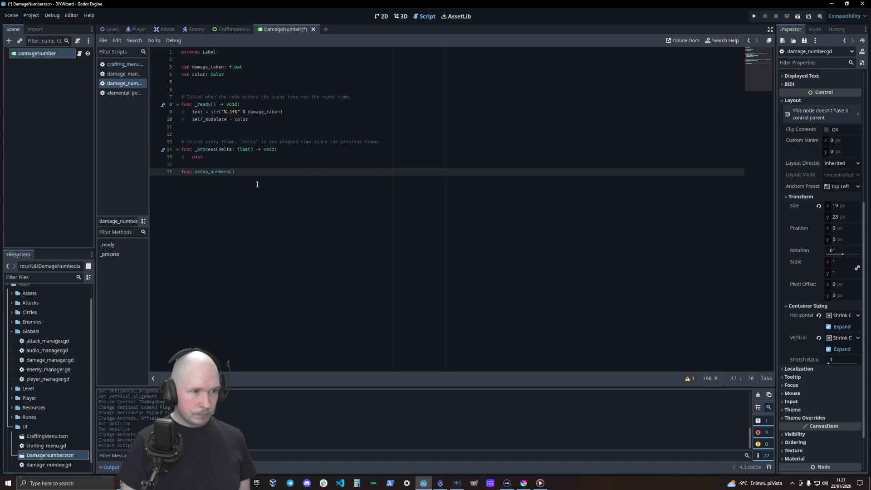
type("damage")
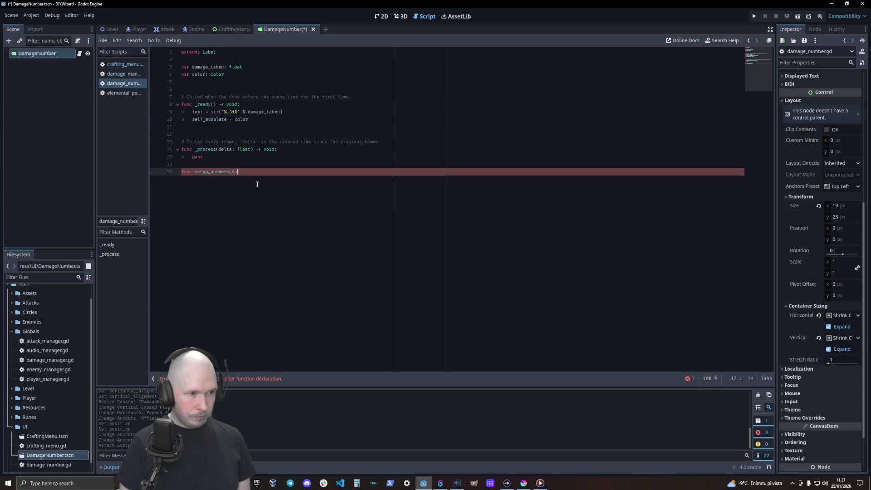
type(": float,")
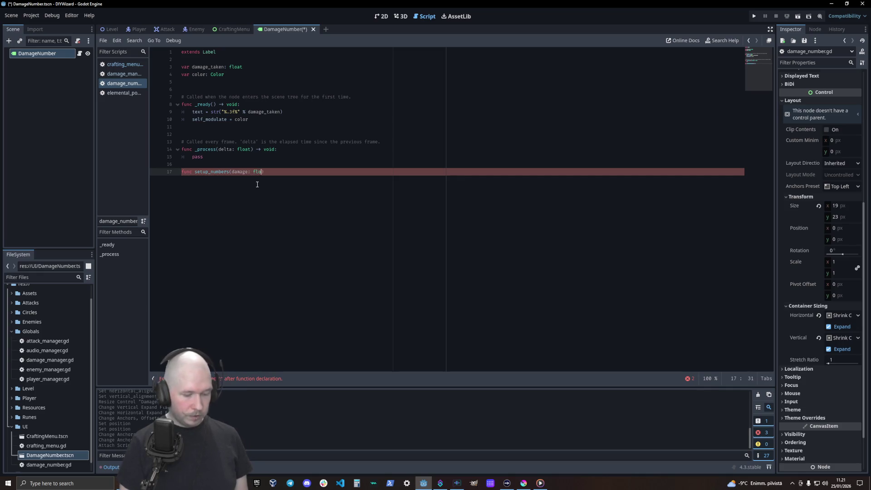
key("Escape")
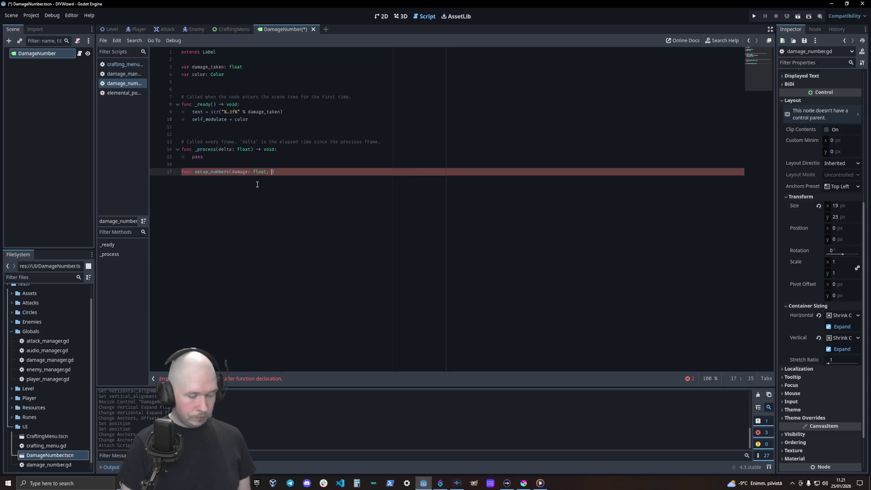
type("new_color")
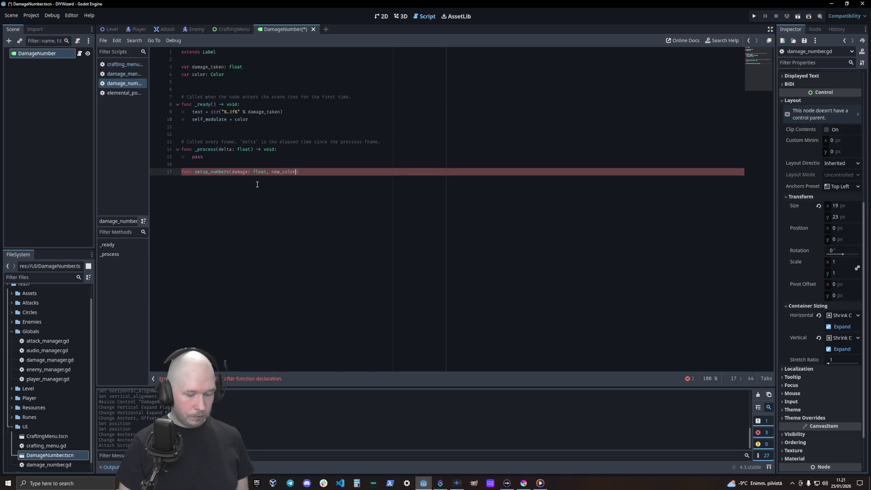
type(": ")
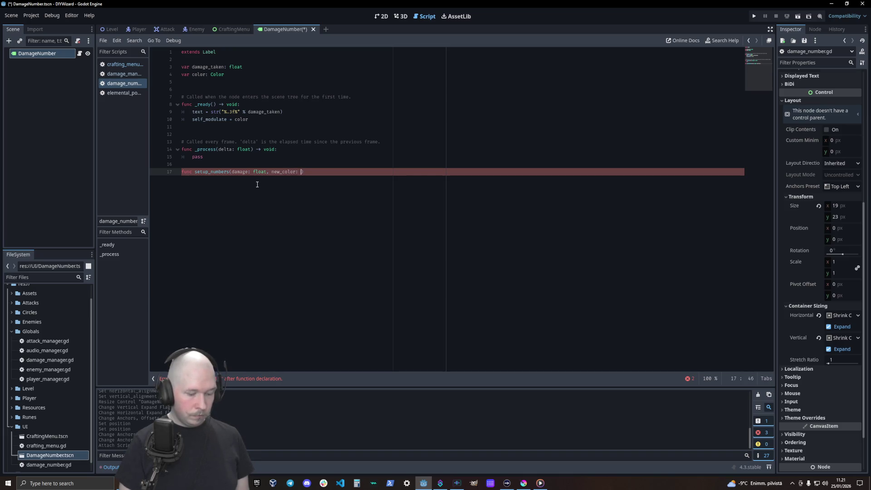
type("Color")
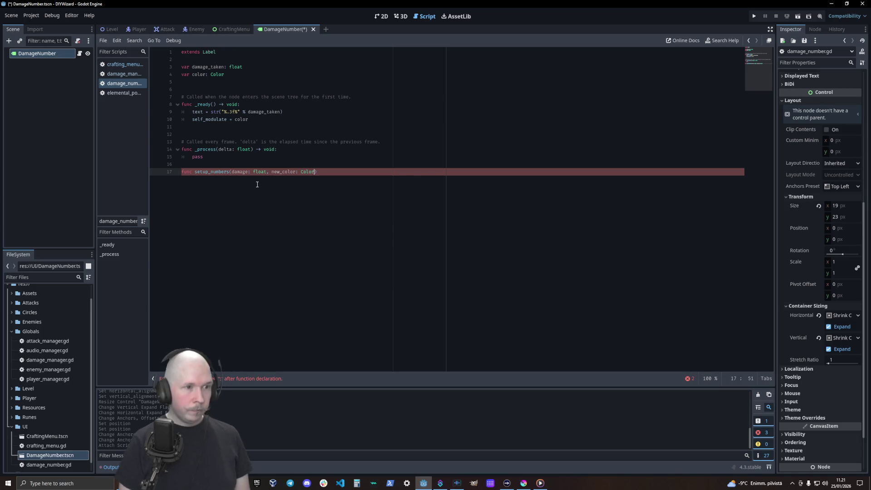
type(" =")
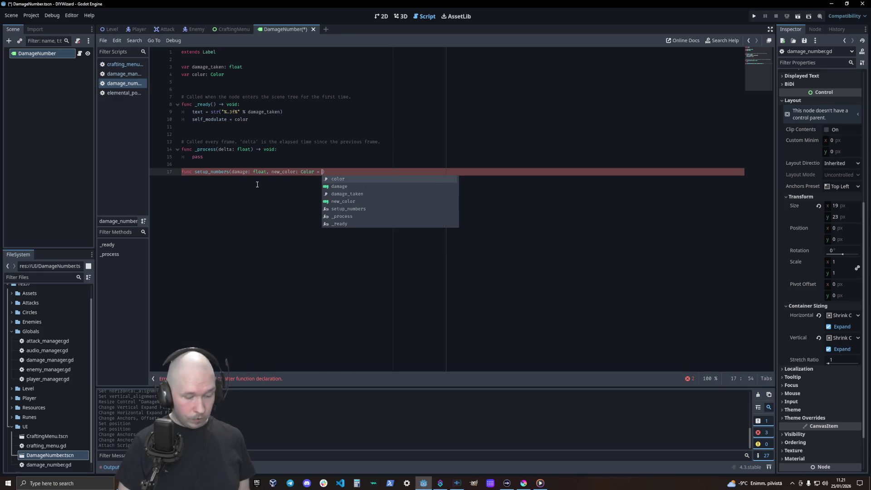
type(" Color.")
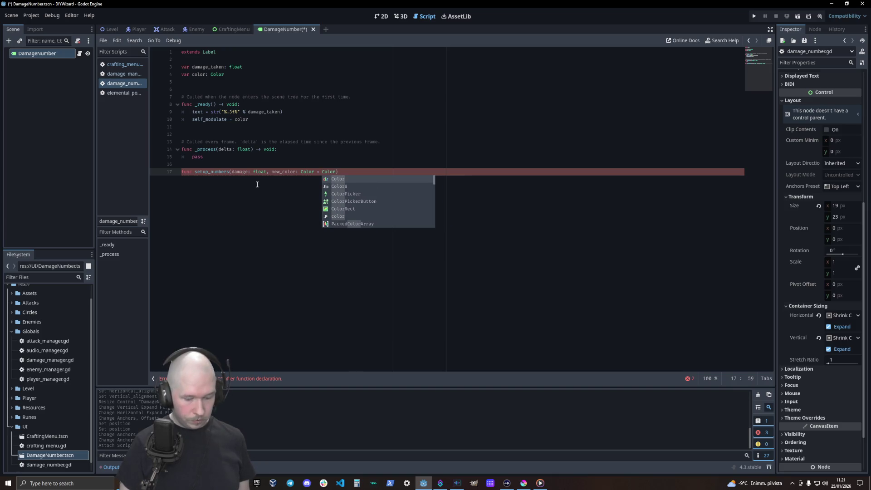
type("mag")
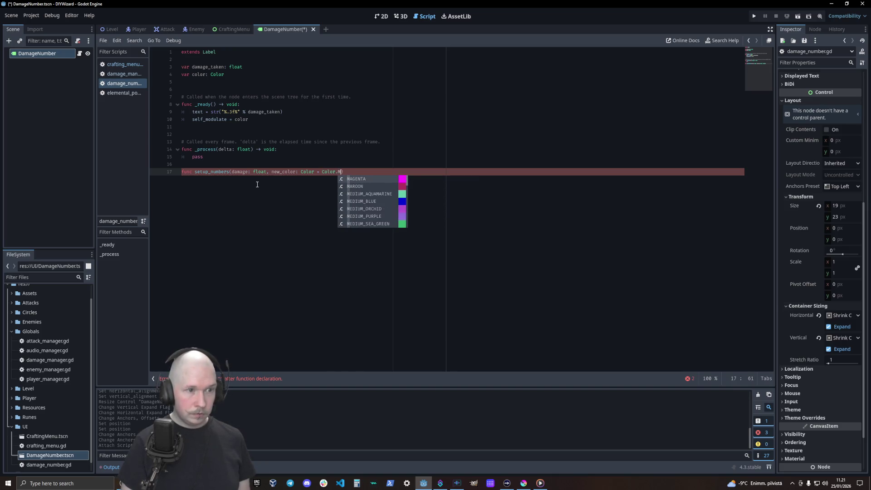
key("Return")
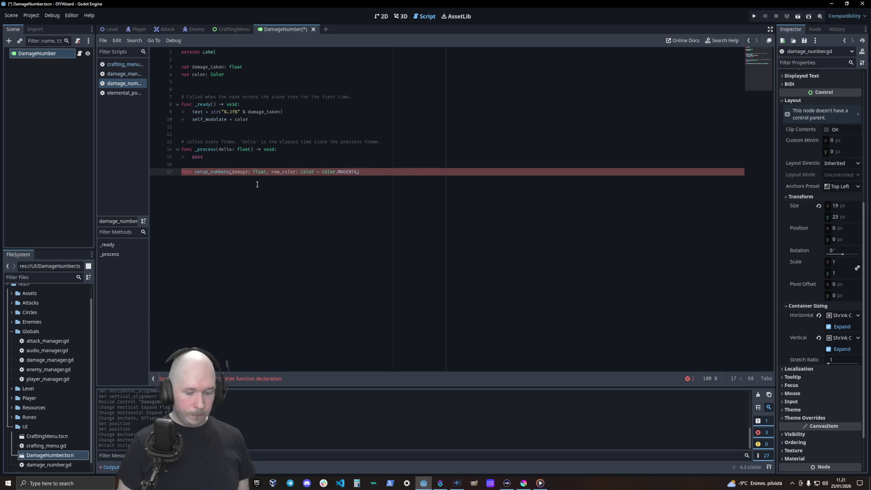
type(" ->")
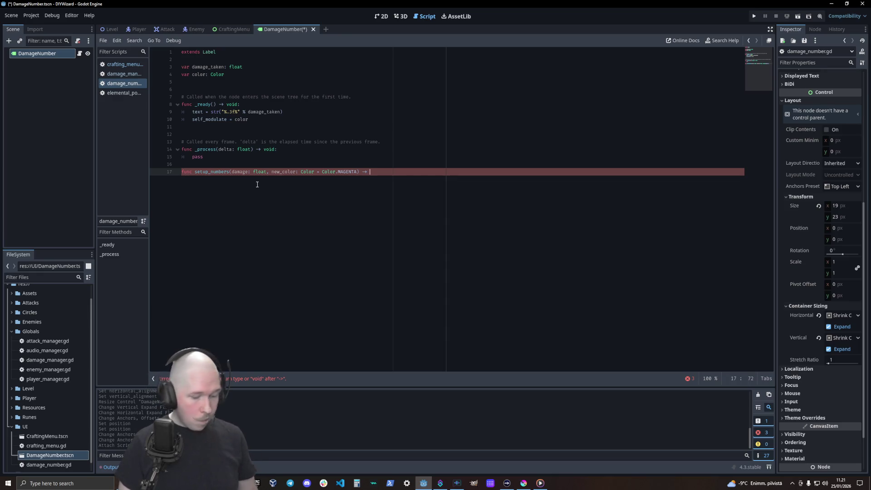
type("void:")
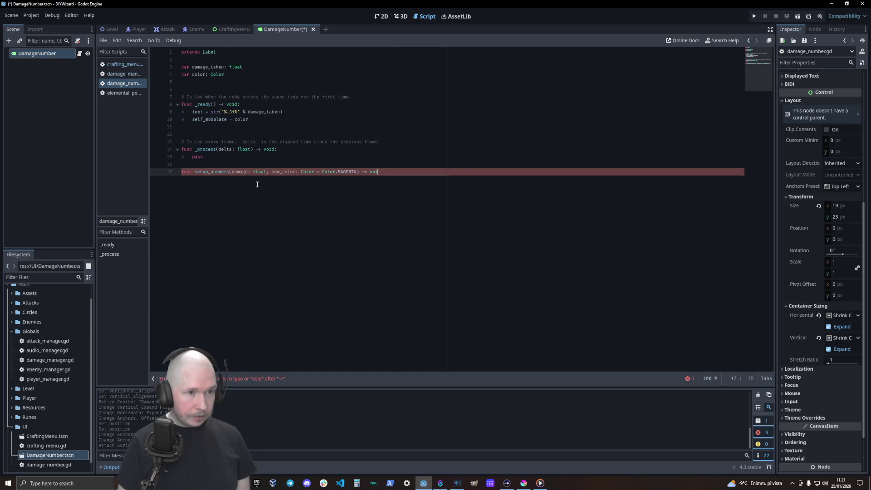
key("Return")
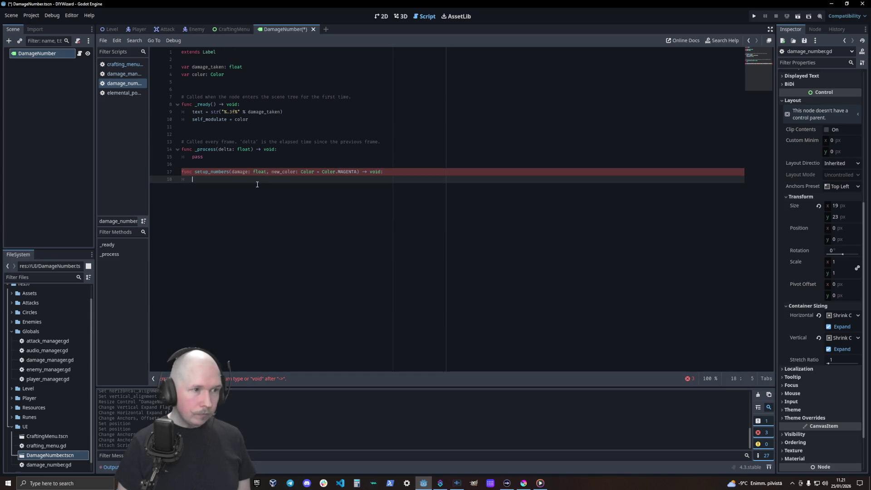
- Assign damage_taken = damage in the body and default damage to 69.420
type("damage_")
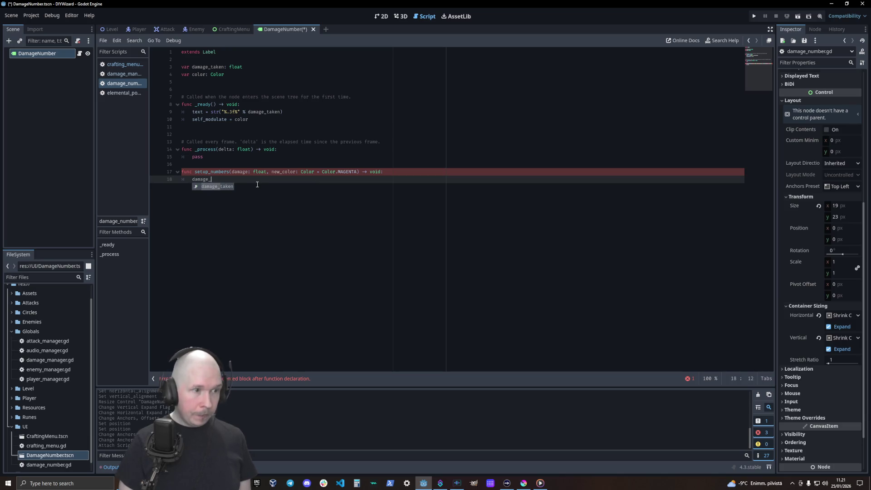
key("Return")
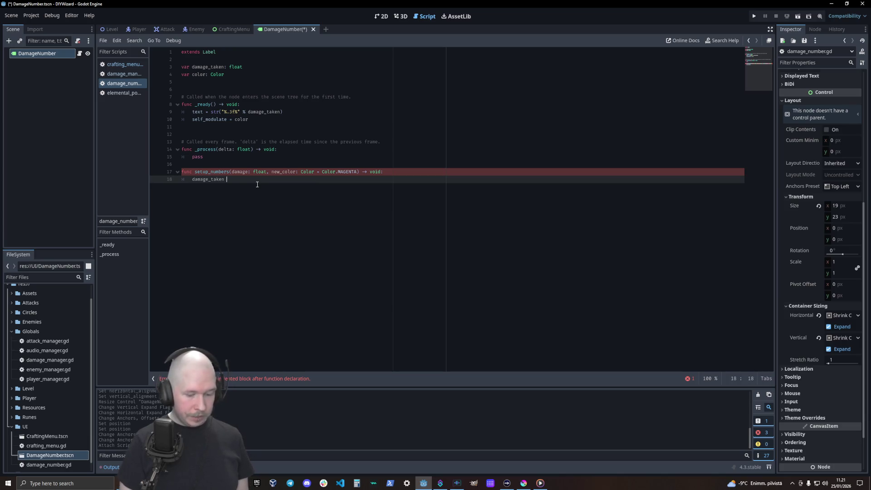
type("= dam")
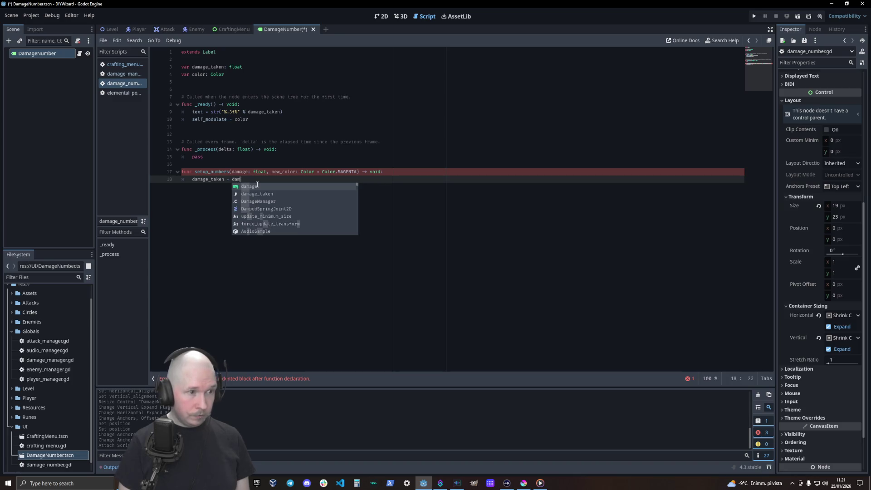
key("Return")
key("Up")
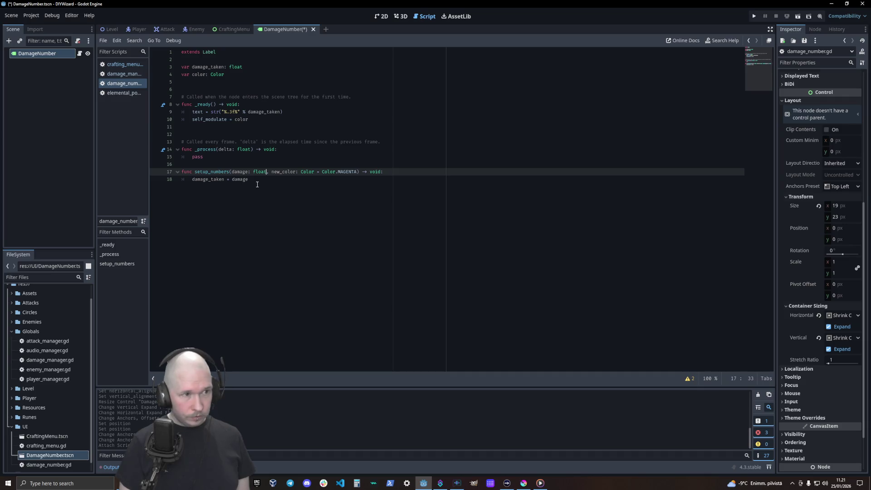
type("= ")
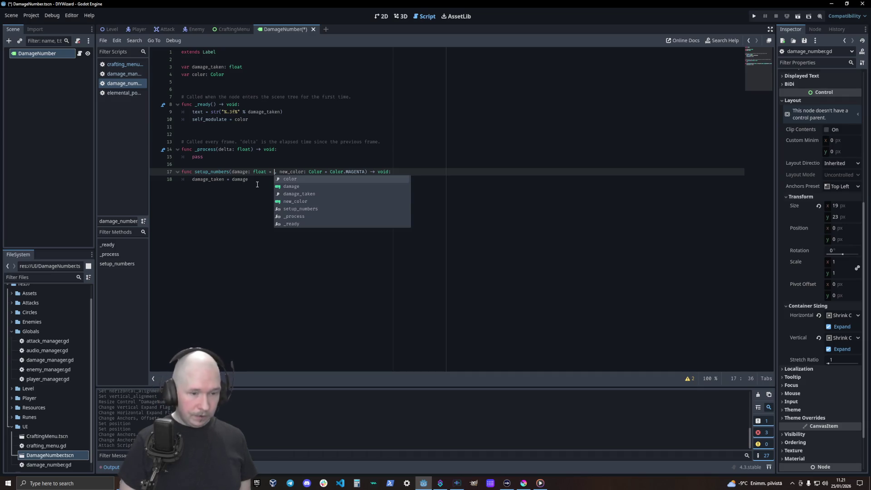
type("69")
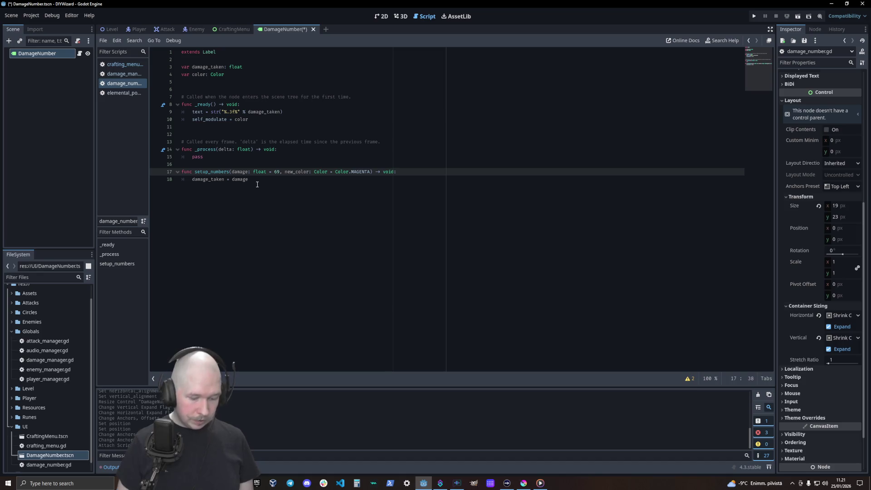
type(".420")
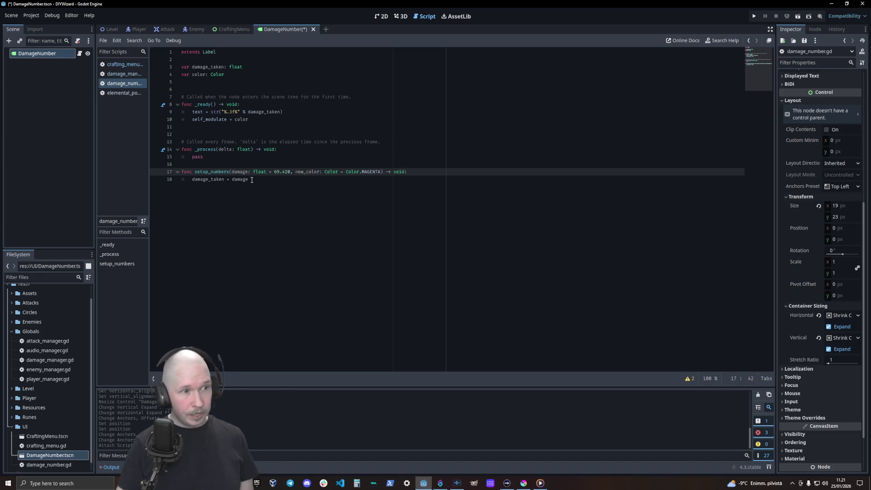
left_click(290, 186)
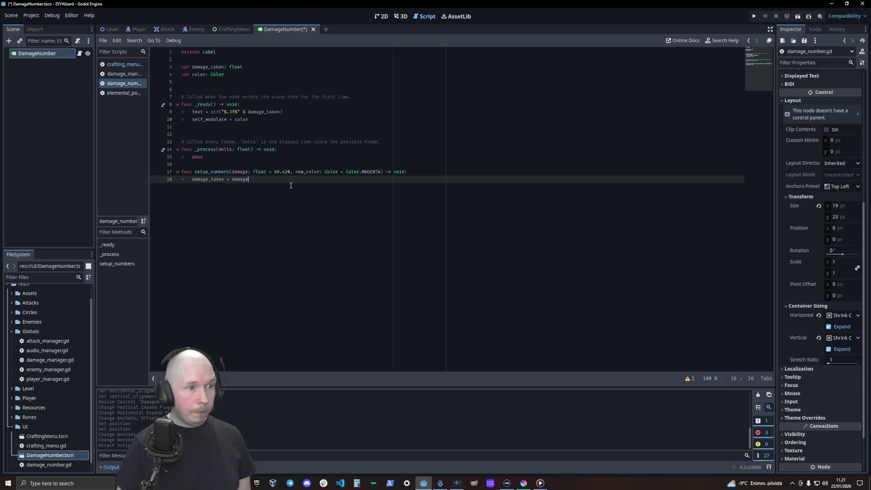
key("Return")
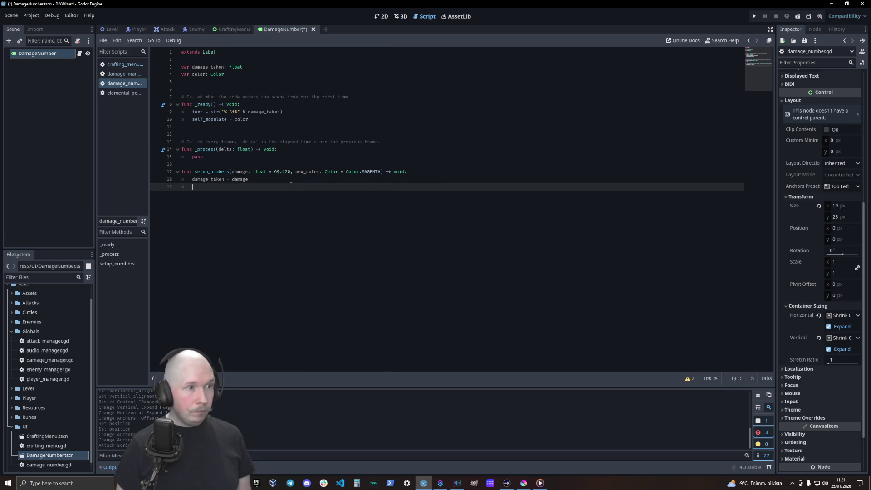
- Assign color = new_color in setup_numbers, then save the DamageNumber scene and script
type("color ")
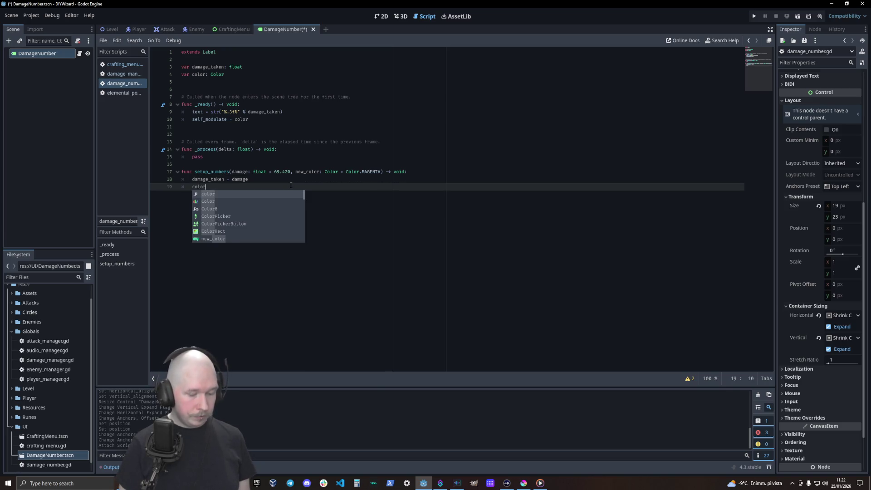
type("=")
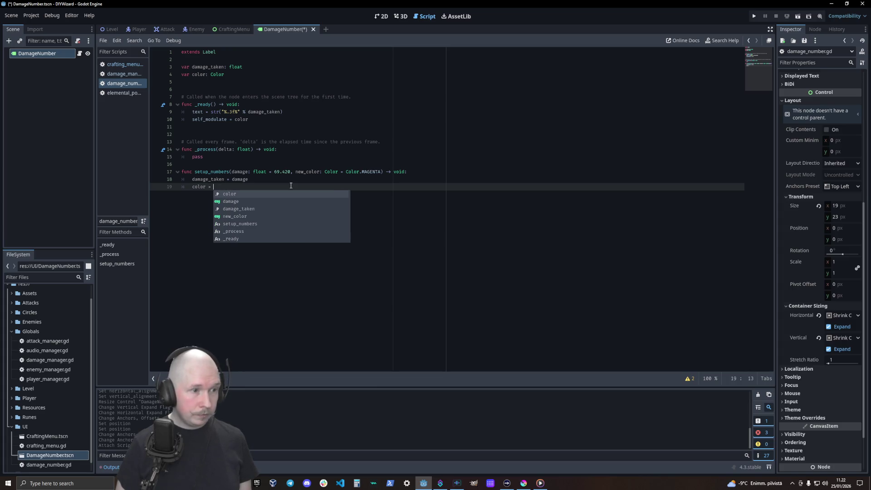
key("Down")
key("Down")
key("Down")
key("Return")
key("ctrl+s")
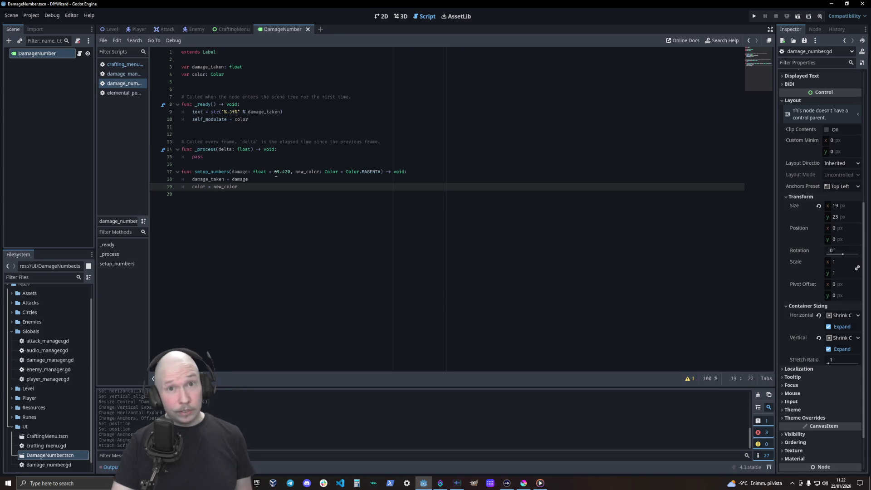
key("ctrl+s")
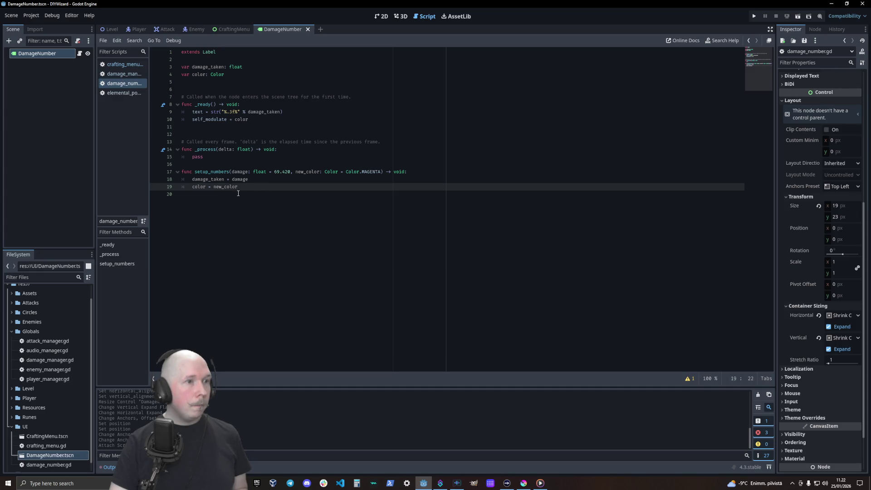
left_click(250, 130)
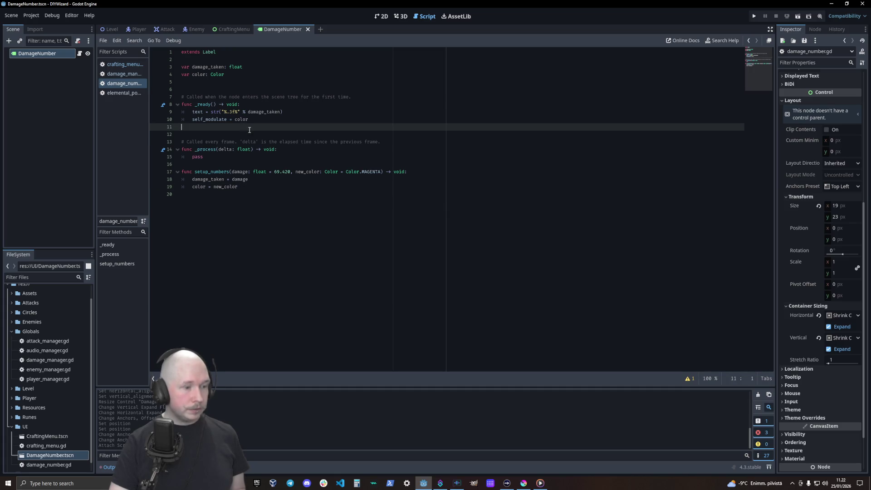
- Add an animate() call (typed anminate()) in _ready and rename delta to _delta
key("Tab")
type("anminat")
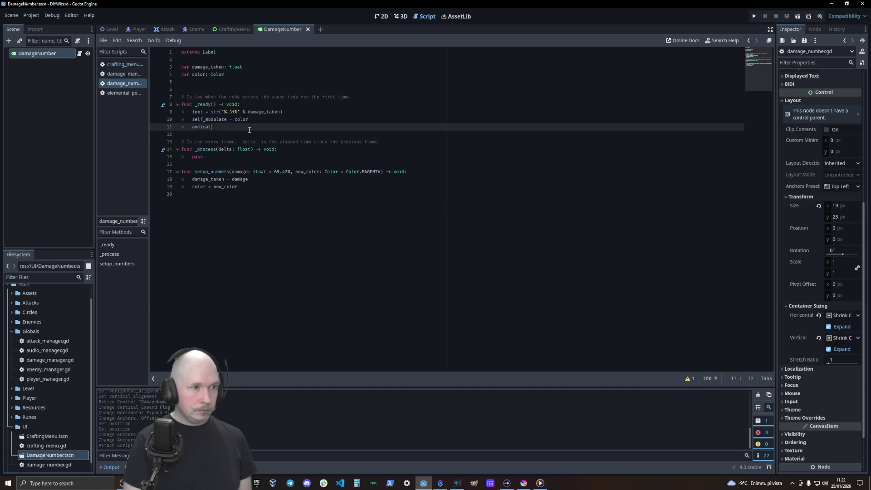
type("e()")
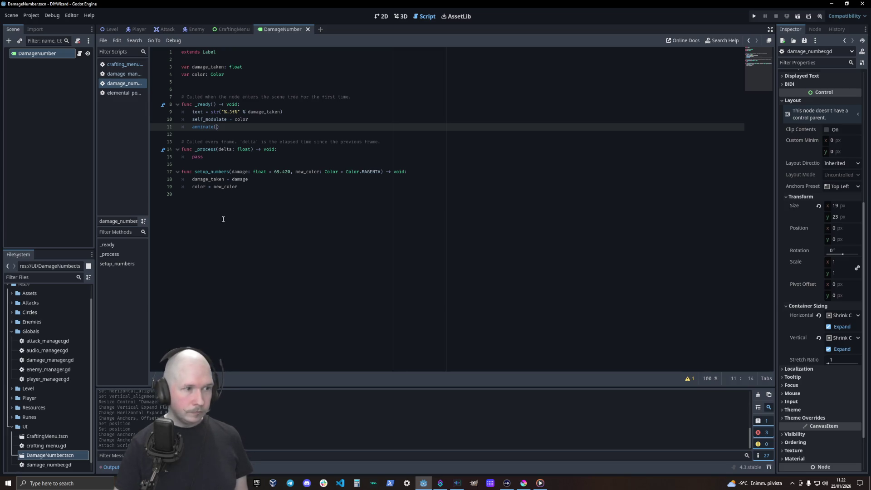
left_click(220, 217)
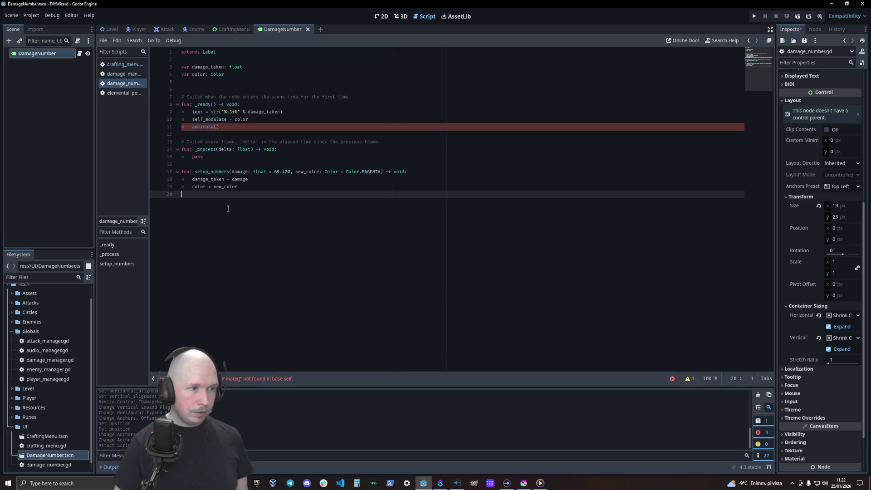
key("Return")
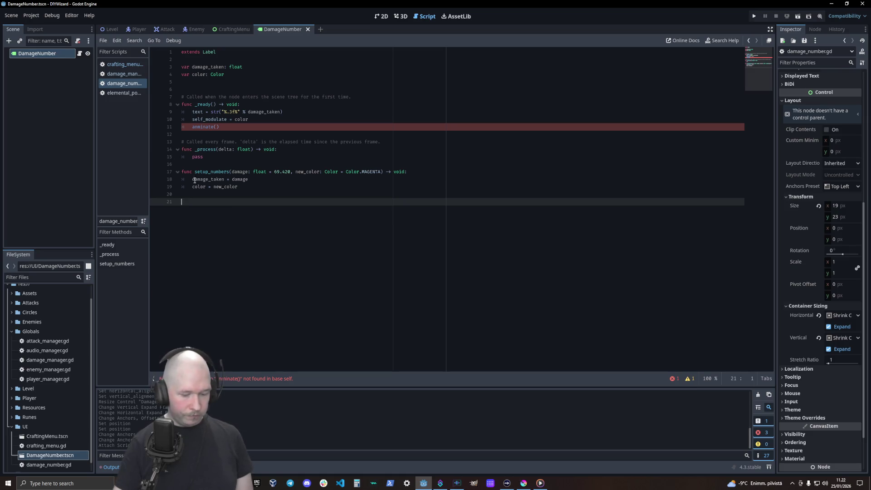
left_click(220, 150)
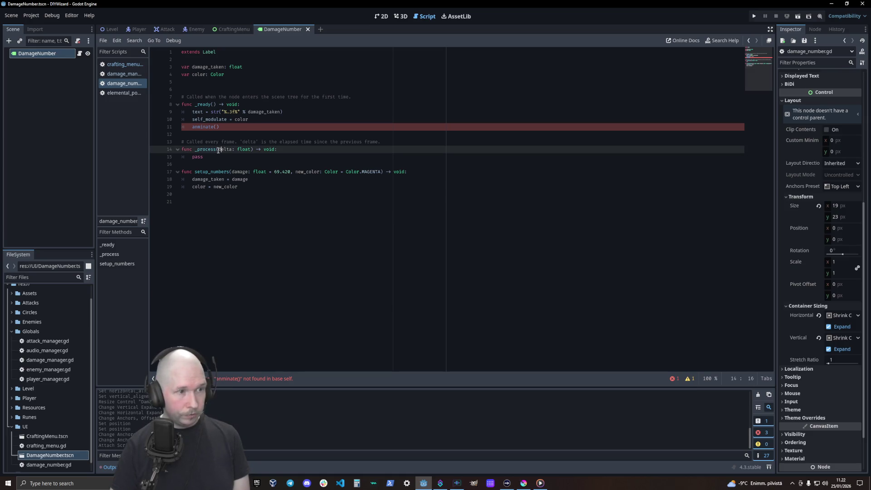
type("_")
- Declare func animate() -> void: at the end of the script and begin a variable
left_click(260, 192)
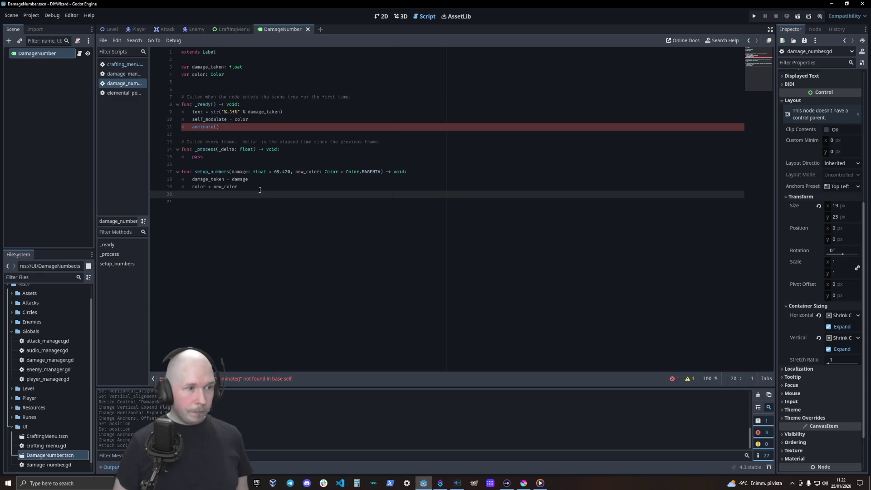
key("Down")
type("func ")
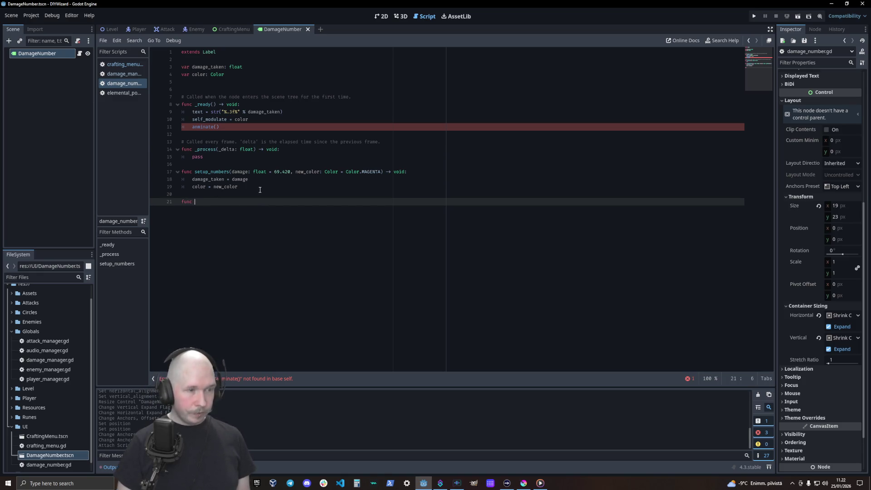
type("animate(")
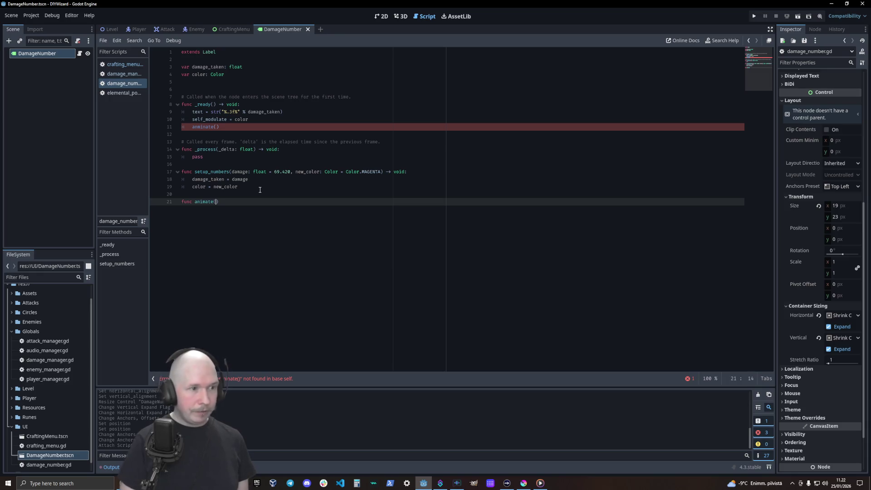
type(")")
key("Return")
key("Left")
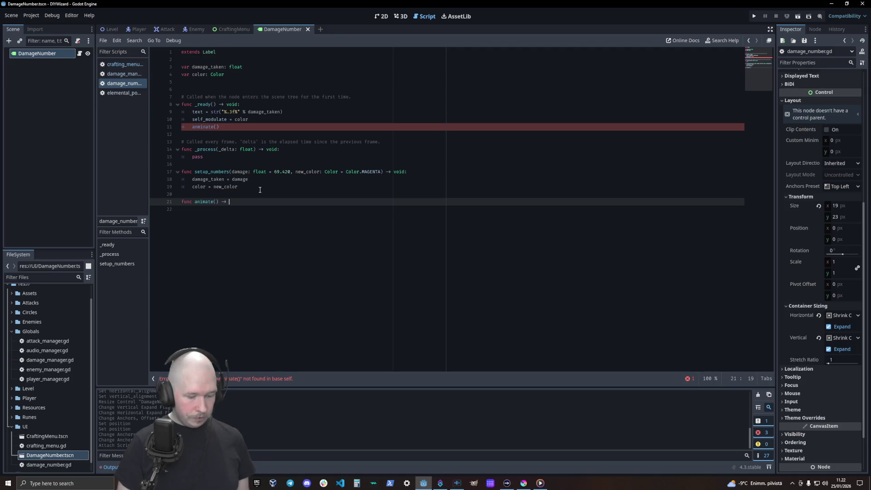
type("void:")
key("Return")
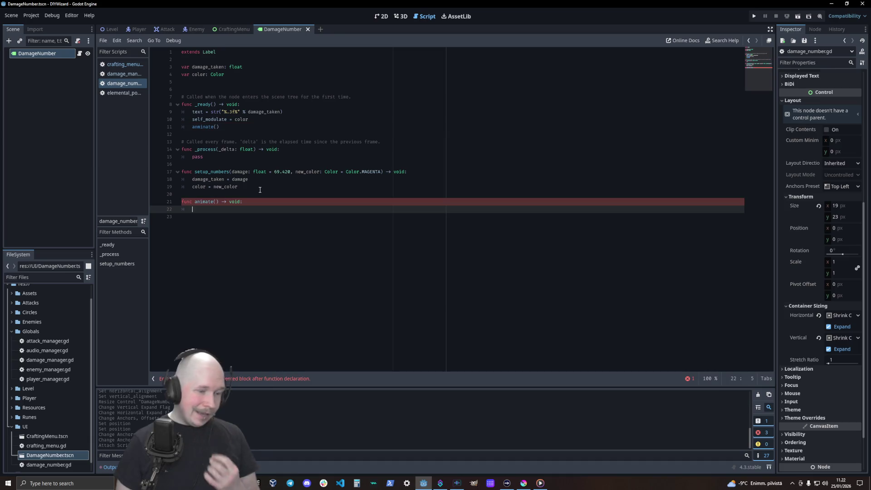
type("var new_twee")
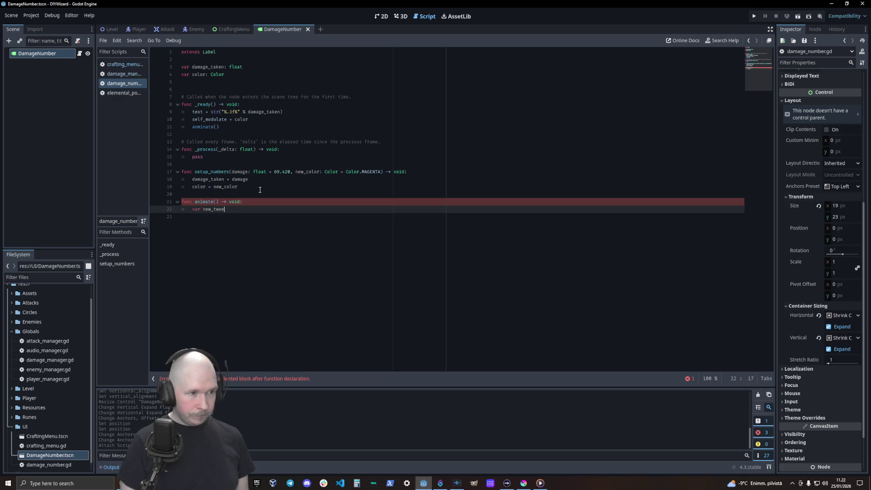
- Declare the variable inside animate() as tween: Tween
key("BackSpace")
key("BackSpace")
key("BackSpace")
key("BackSpace")
key("BackSpace")
key("BackSpace")
key("BackSpace")
key("BackSpace")
type("t")
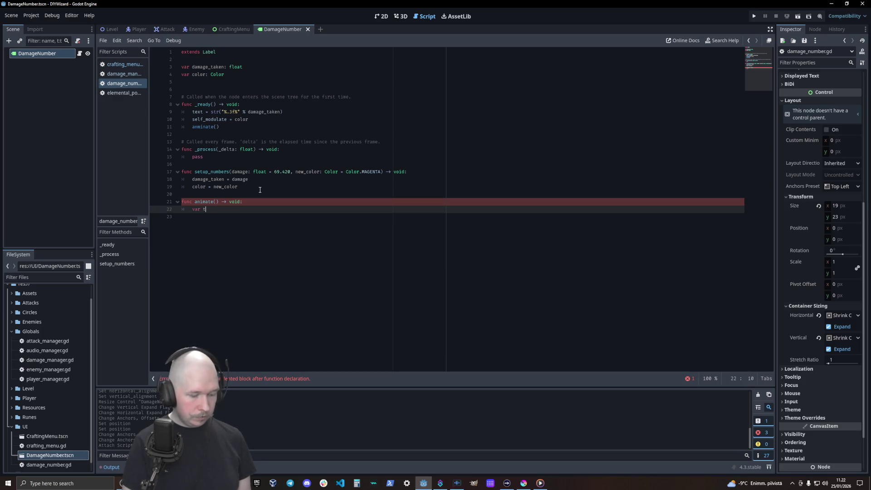
type("ween :=")
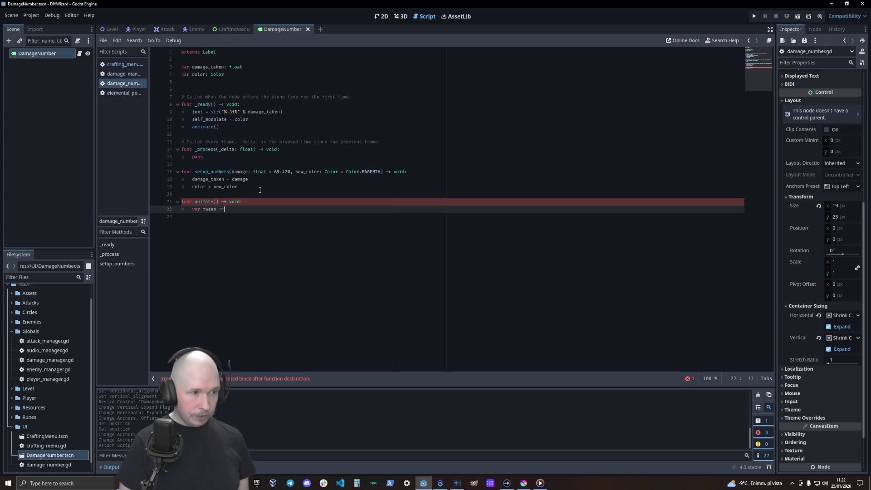
key("Escape")
key("BackSpace")
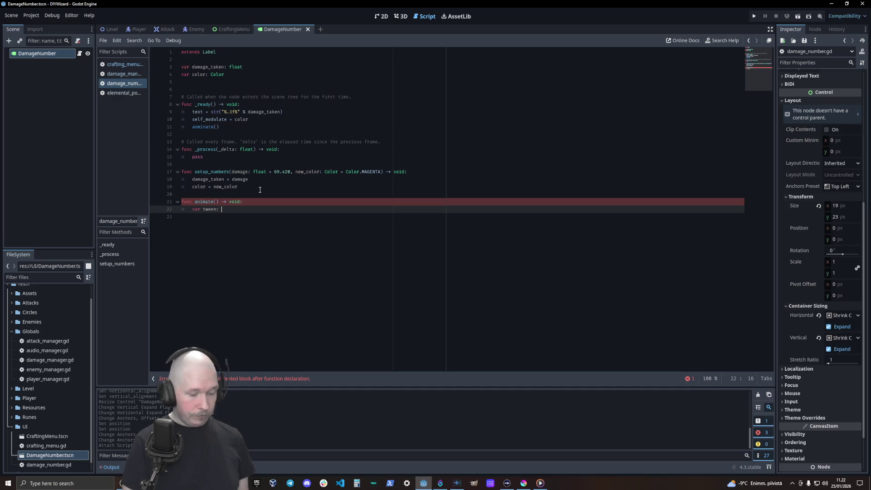
type("Twee")
key("Return")
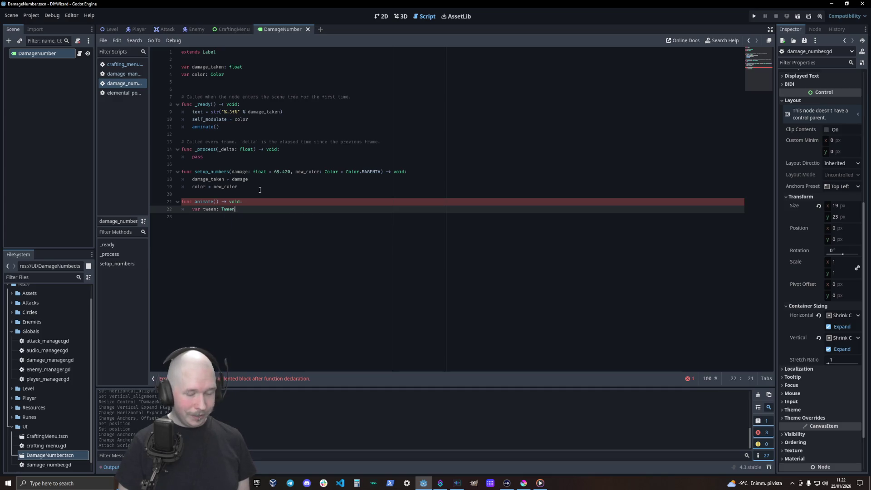
- Initialize tween with create_tween() after discarding the new_ and get_tree.new attempts
type(" = ")
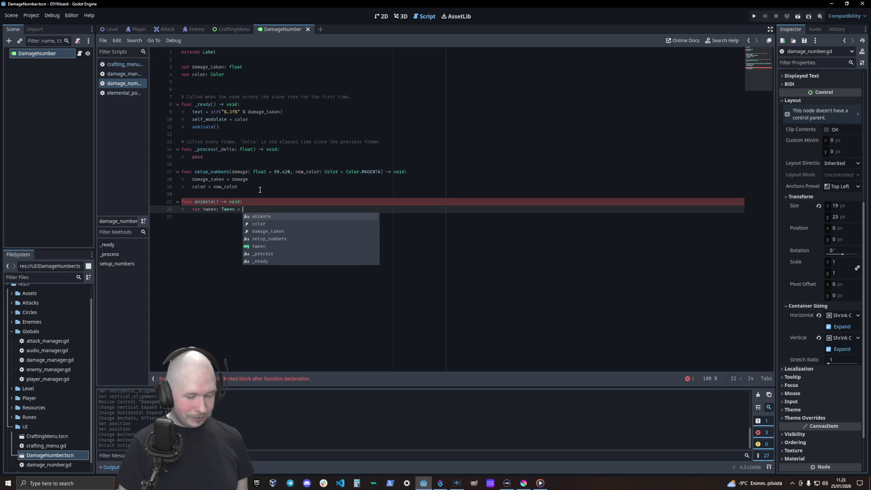
type("new")
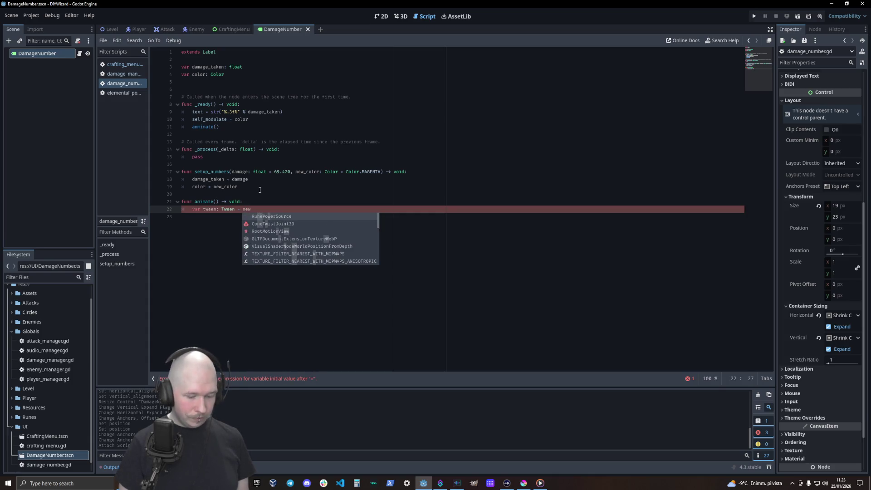
type("_")
key("BackSpace")
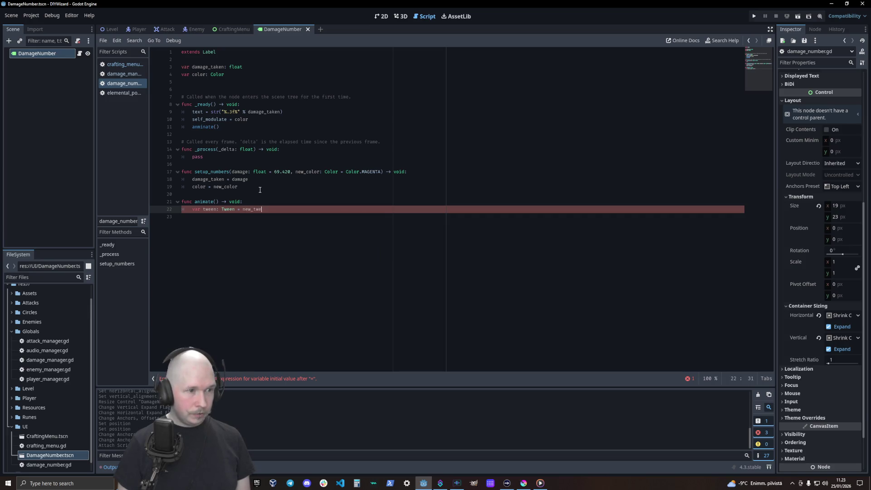
key("BackSpace")
key("BackSpace")
key("BackSpace")
type("g")
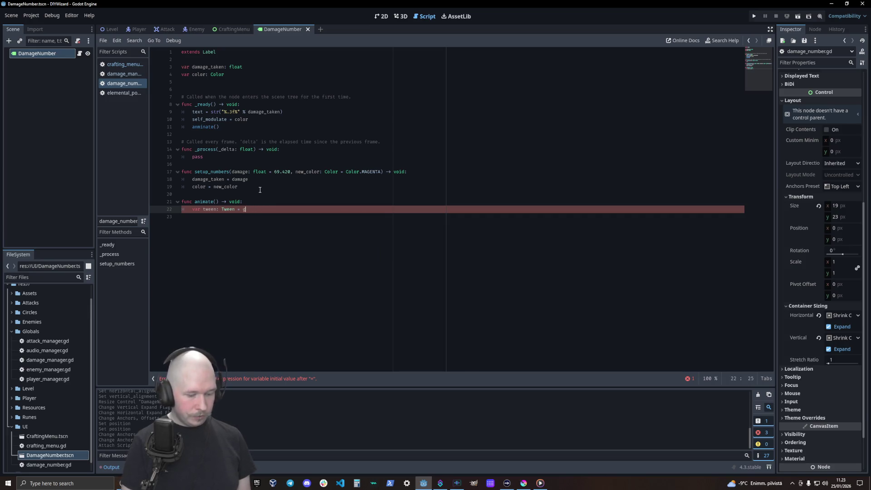
type("et_")
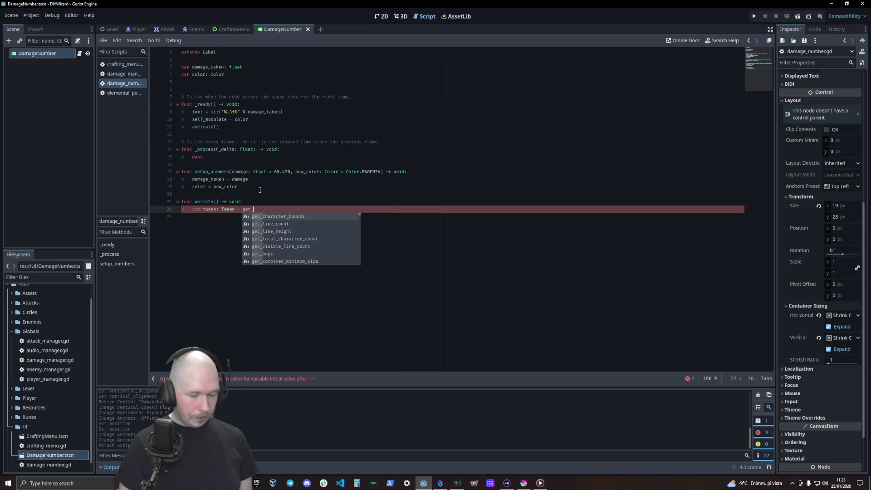
type("tree.")
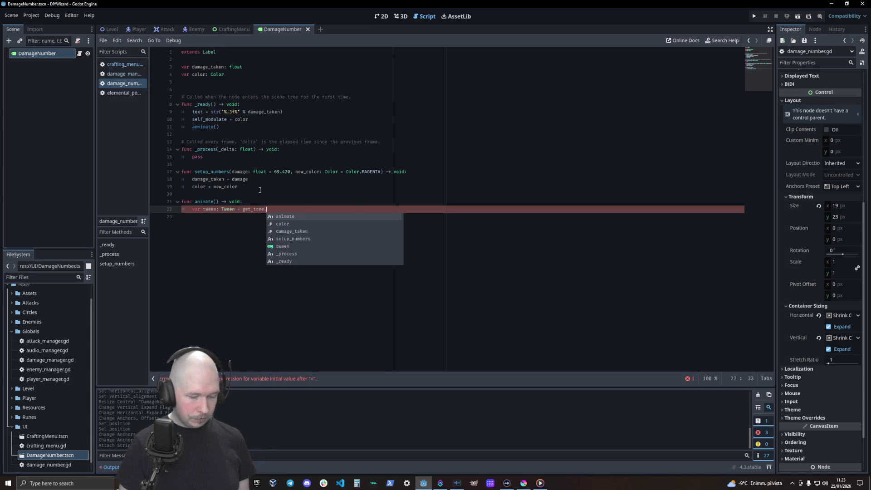
type("new")
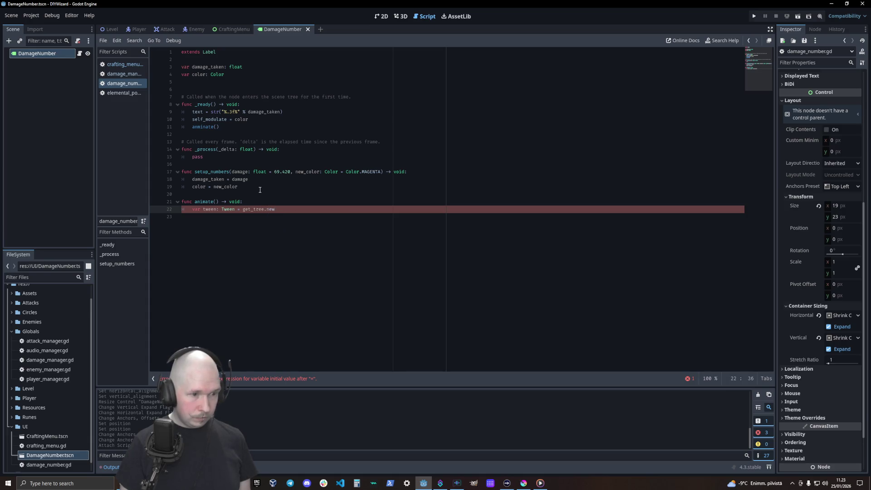
key("BackSpace")
key("BackSpace")
key("BackSpace")
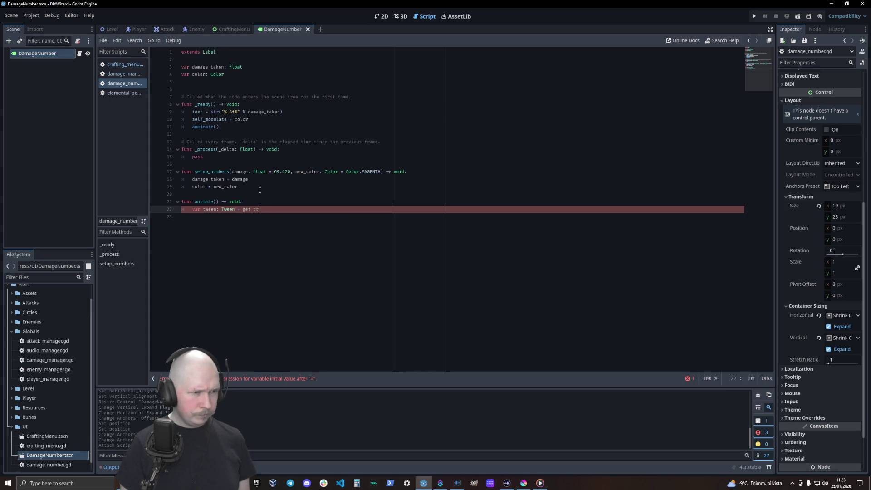
key("BackSpace")
type("tween")
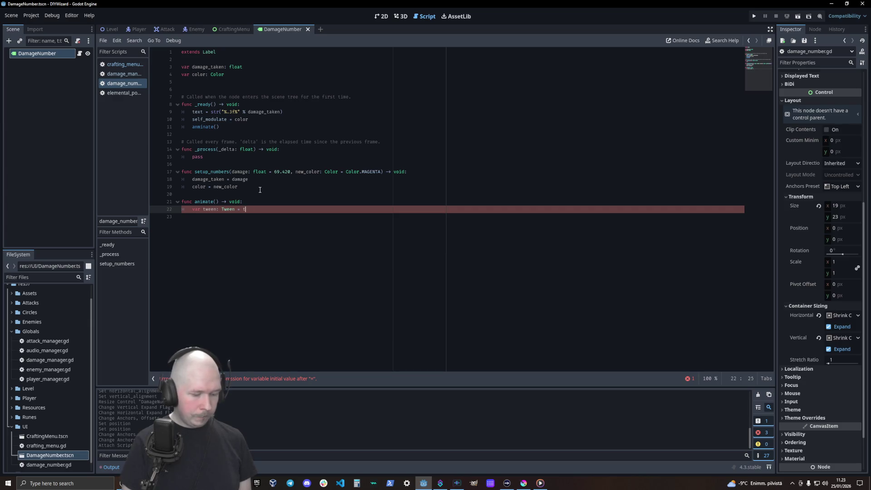
key("Down")
key("Down")
key("Down")
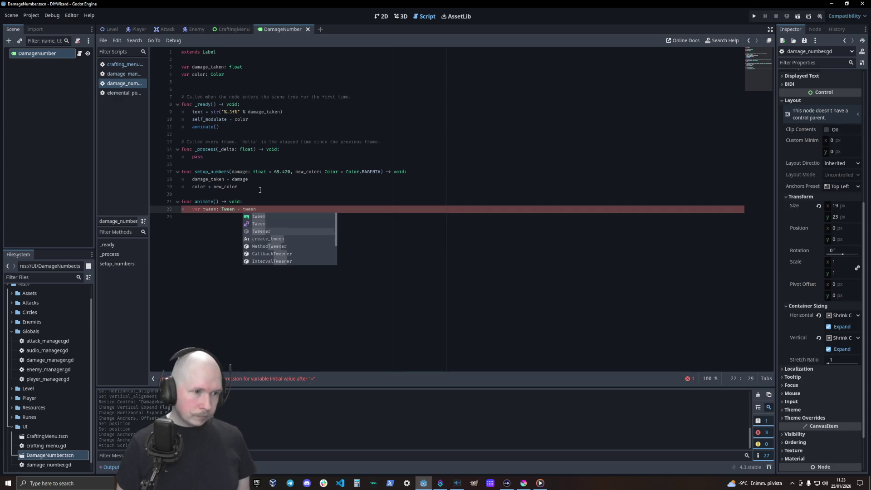
key("Return")
key("Return")
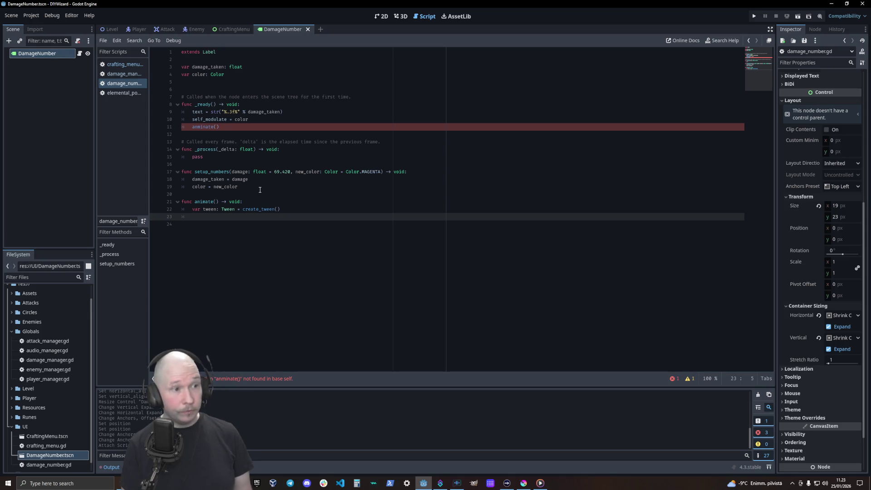
- Edit the misspelled anminate() call on line 11 and return below the tween line
left_click(200, 127)
key("BackSpace")
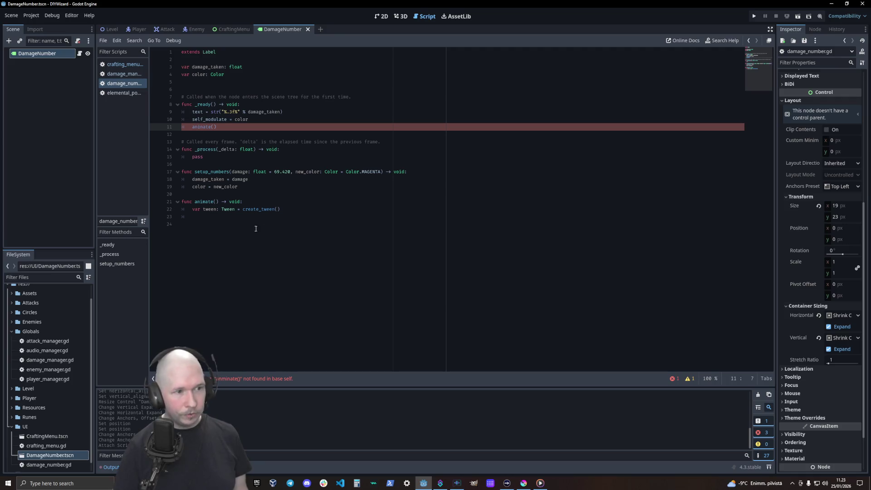
left_click(257, 226)
left_click(307, 213)
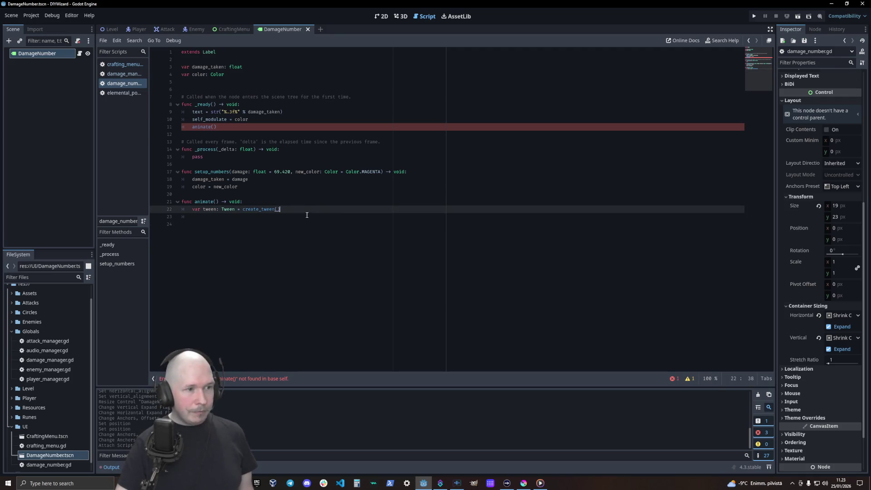
left_click(307, 215)
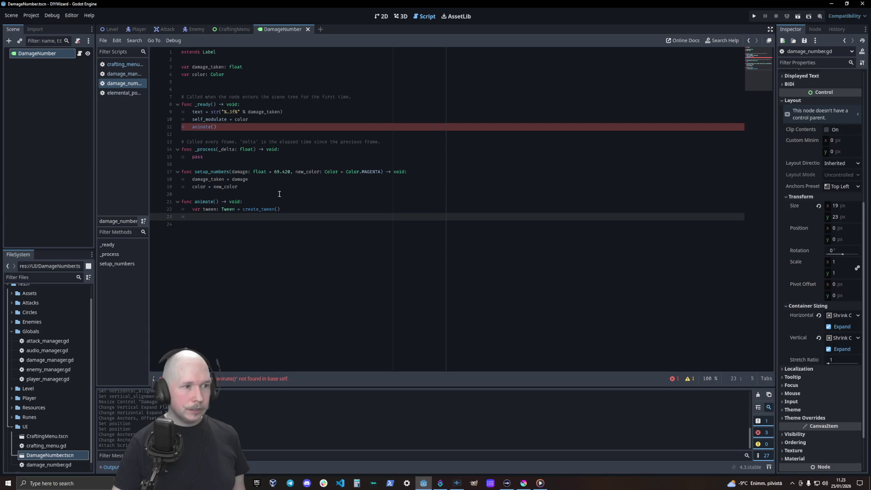
- Add a new_position: Vector2 parameter to the setup_numbers signature
left_click(382, 171)
type(", new")
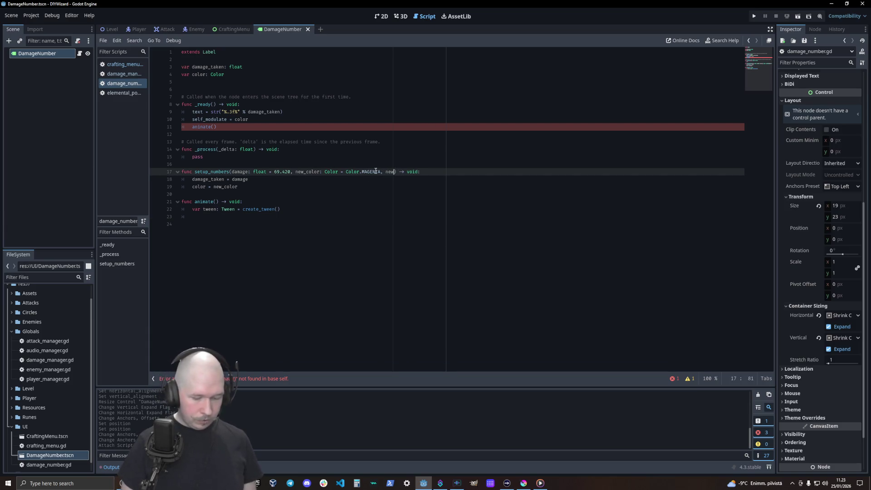
type("_position")
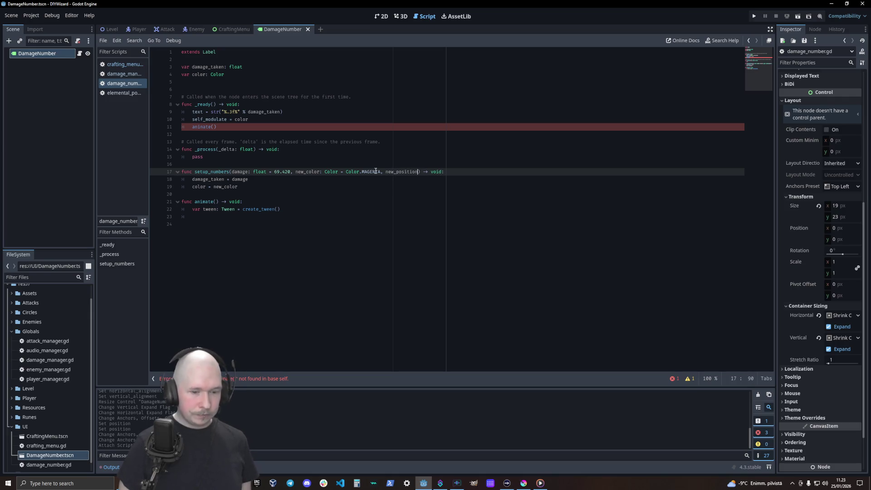
type(": vect")
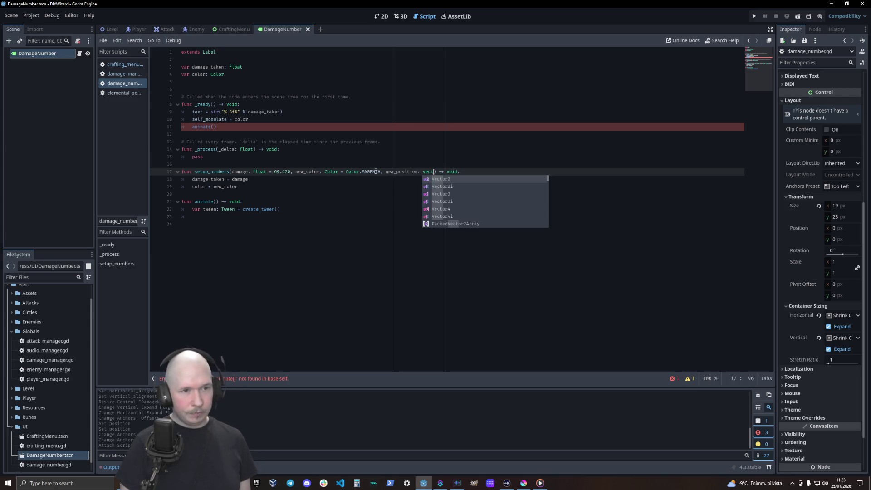
key("Return")
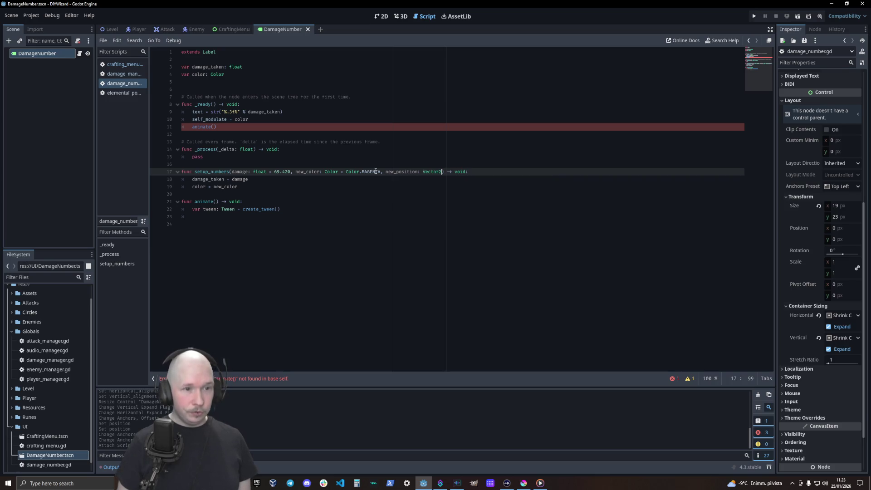
key("Down")
key("Down")
key("Return")
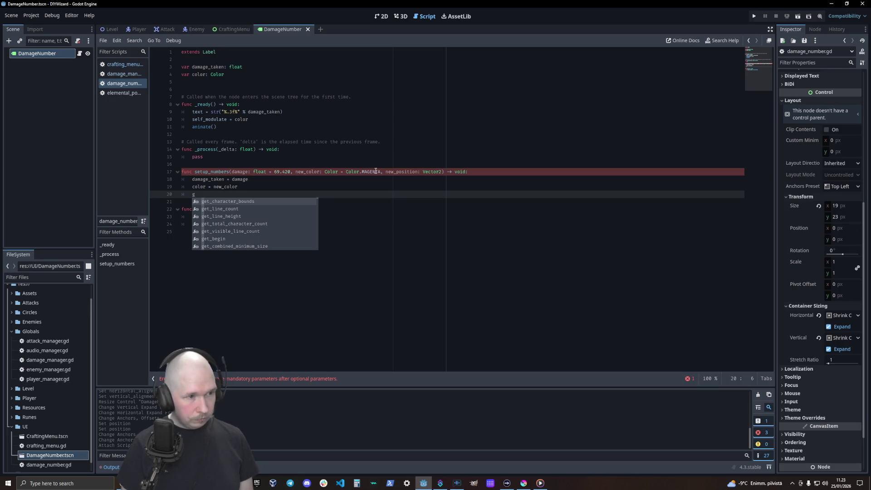
- Set global_position = target_position in the setup_numbers body
type("lobal")
key("Return")
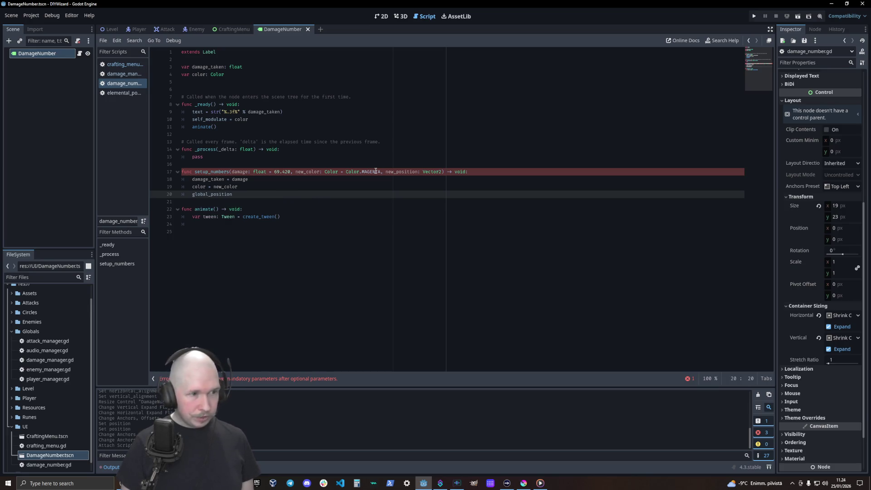
type(" = ")
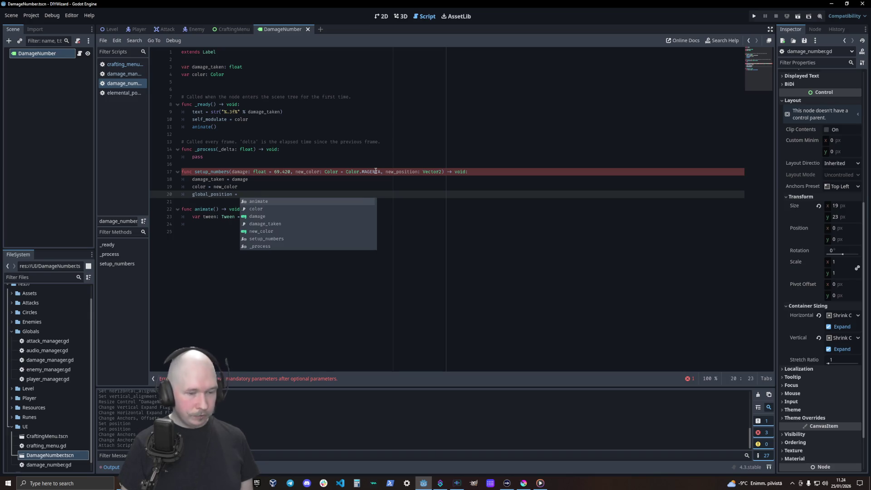
type("new")
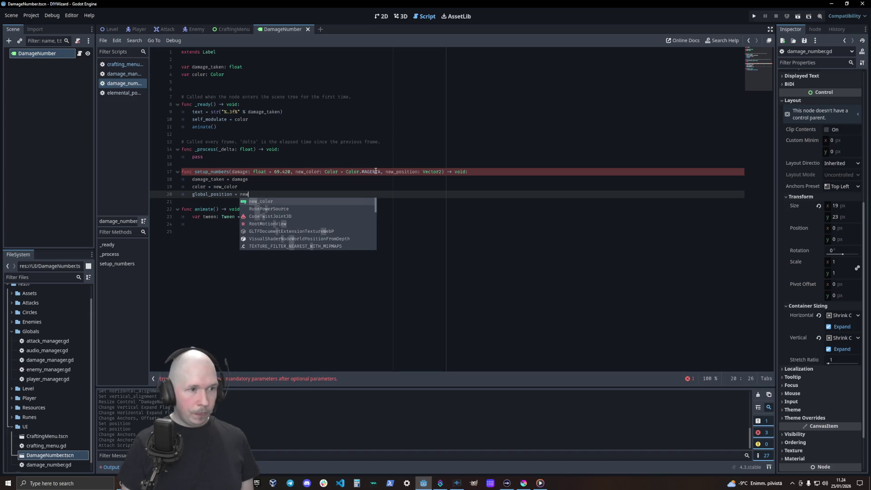
key("BackSpace")
key("BackSpace")
key("BackSpace")
type("po")
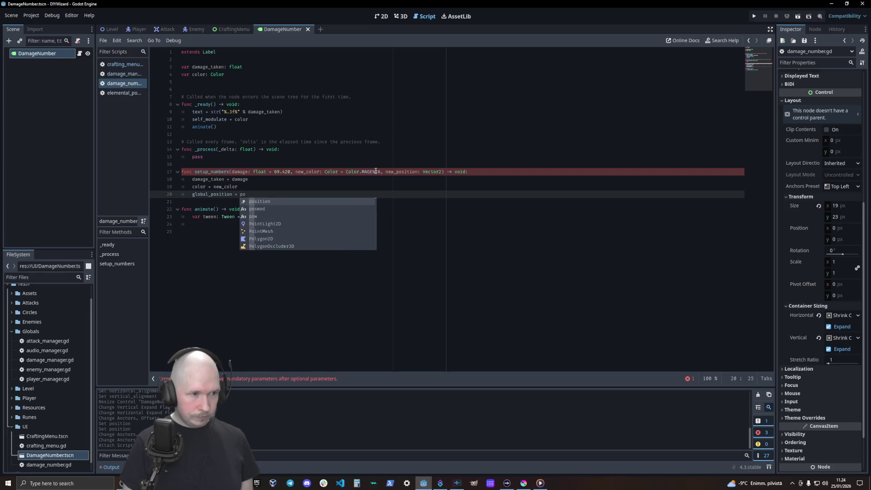
key("BackSpace")
key("BackSpace")
type("target")
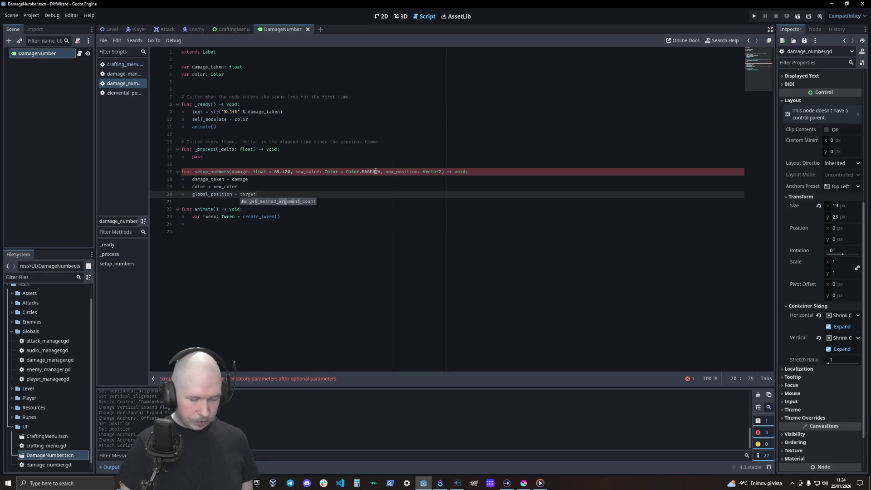
type("_position")
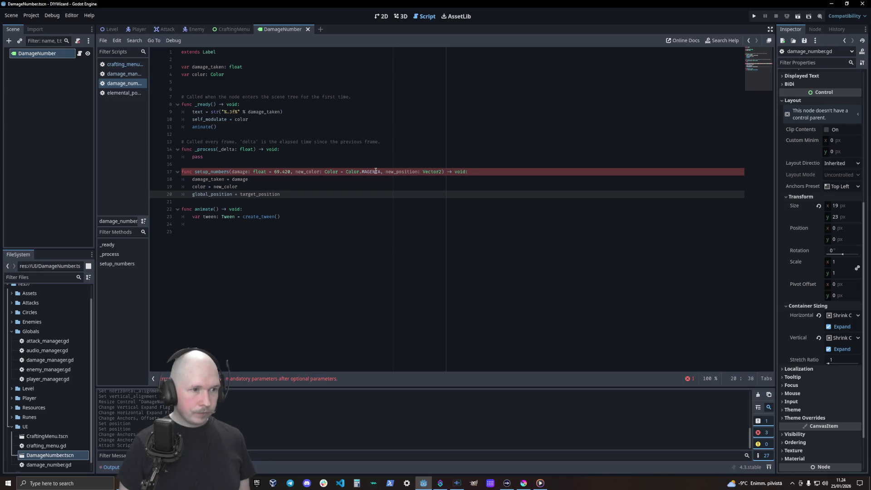
left_click(397, 175)
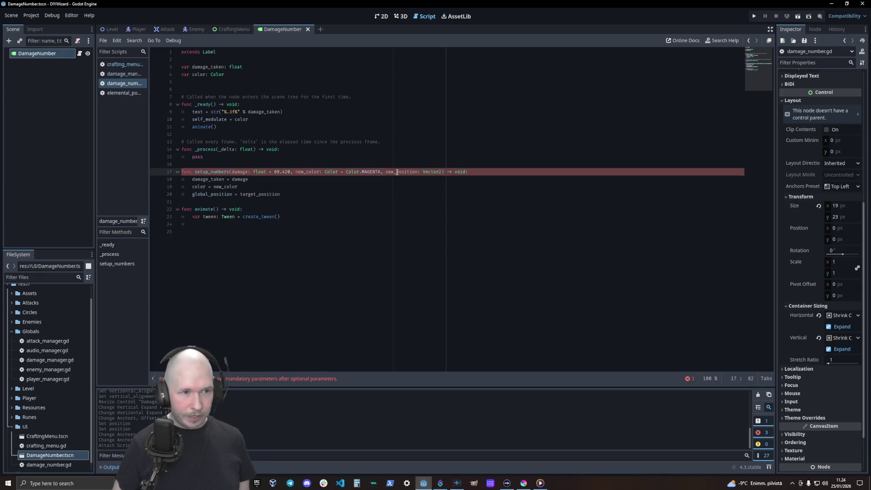
- Rename the parameter to target_position and move it first as target_position: Vector2
key("BackSpace")
key("BackSpace")
key("BackSpace")
type("target")
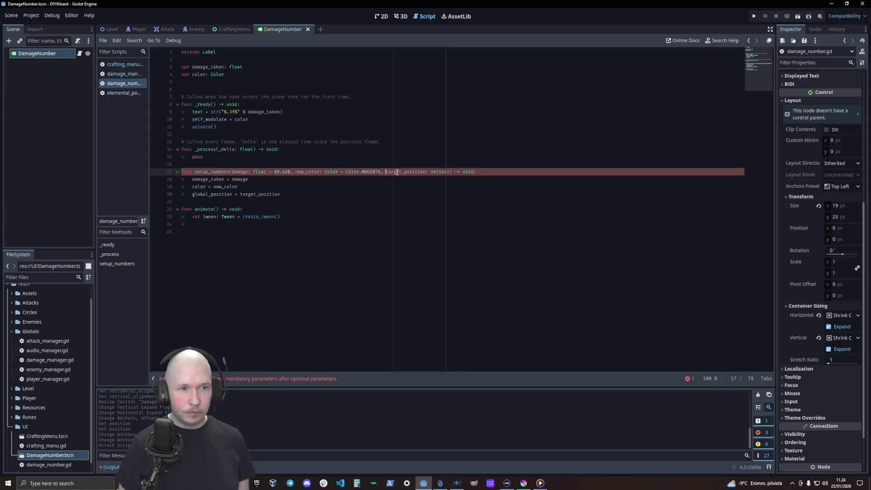
key("shift+End")
key("shift+Left")
key("shift+Left")
key("shift+Left")
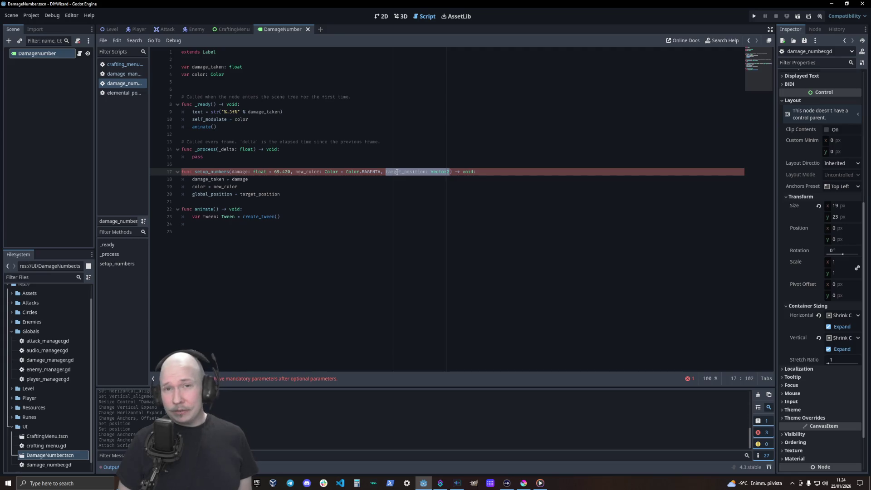
key("BackSpace")
key("BackSpace")
key("BackSpace")
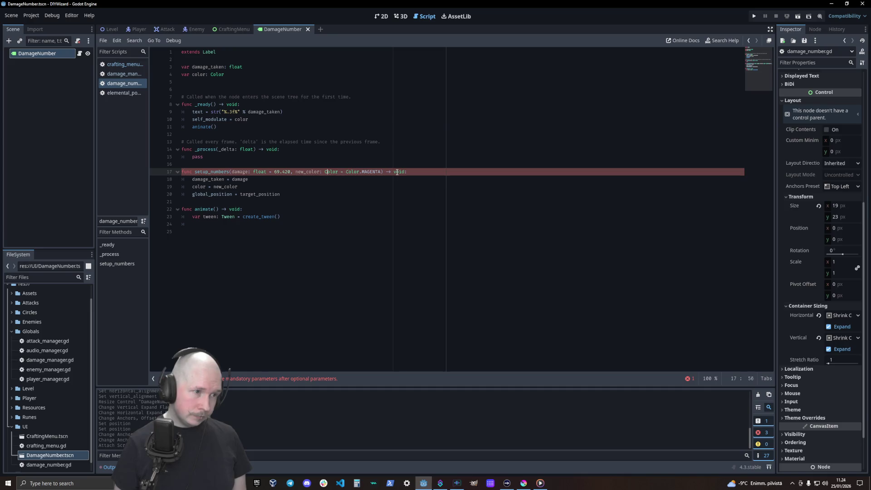
key("Left")
key("Left")
key("Left")
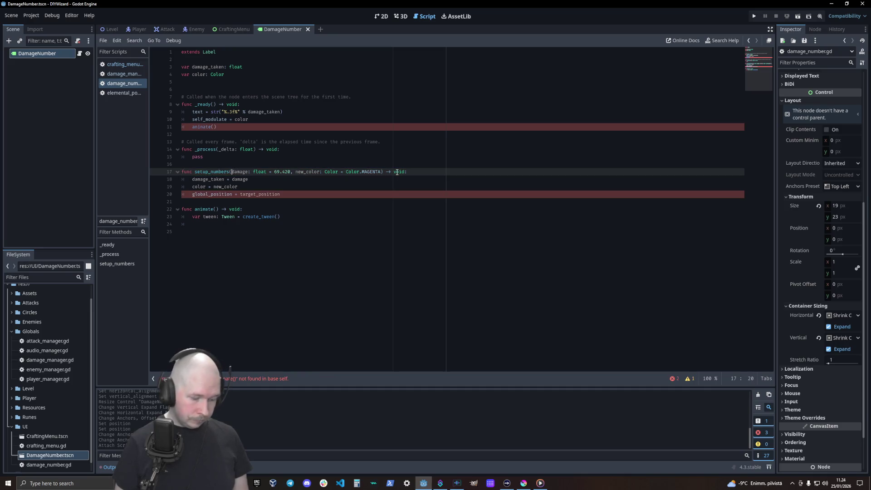
type("target_position: Vector2,")
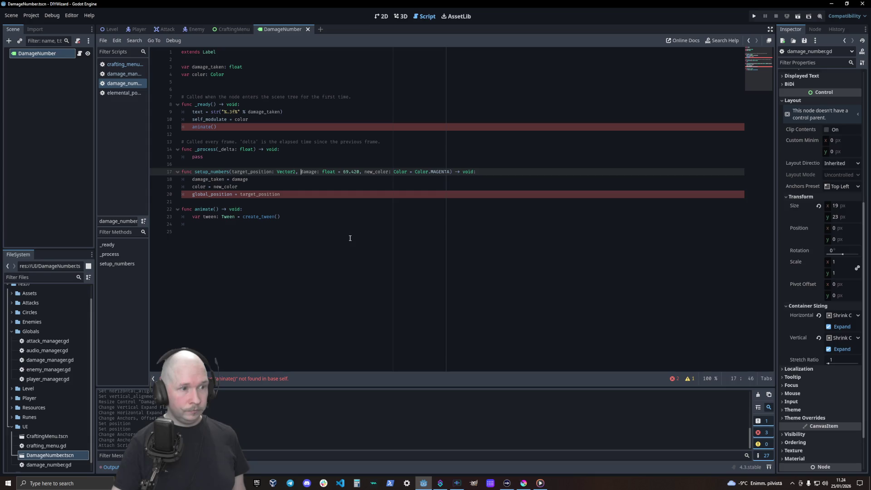
left_click(350, 239)
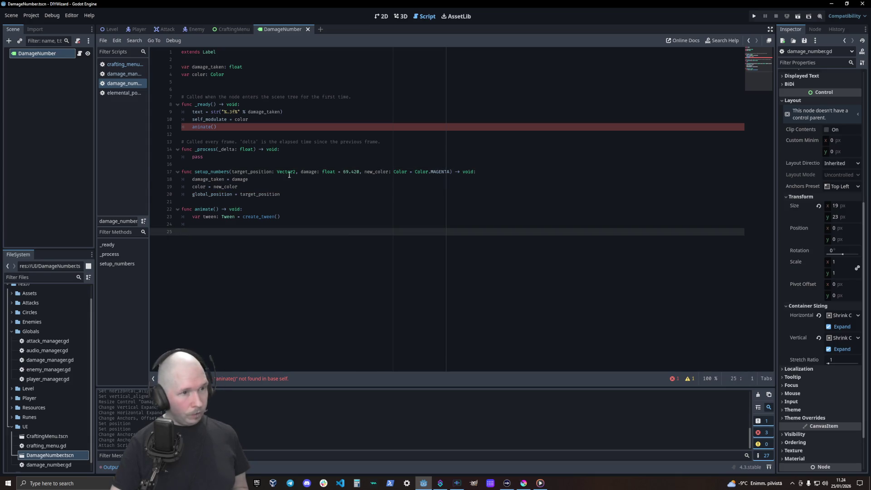
- Correct the misspelled call on line 11 to animate()
left_click(204, 128)
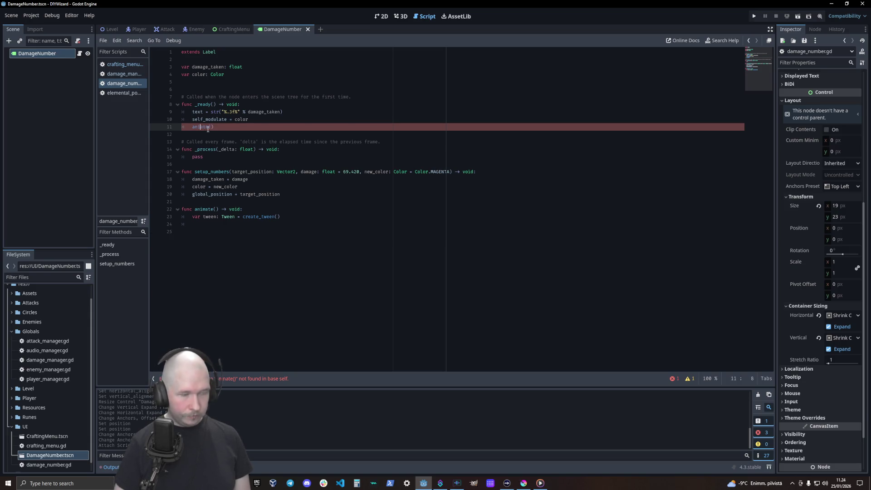
key("BackSpace")
type("m")
left_click(339, 252)
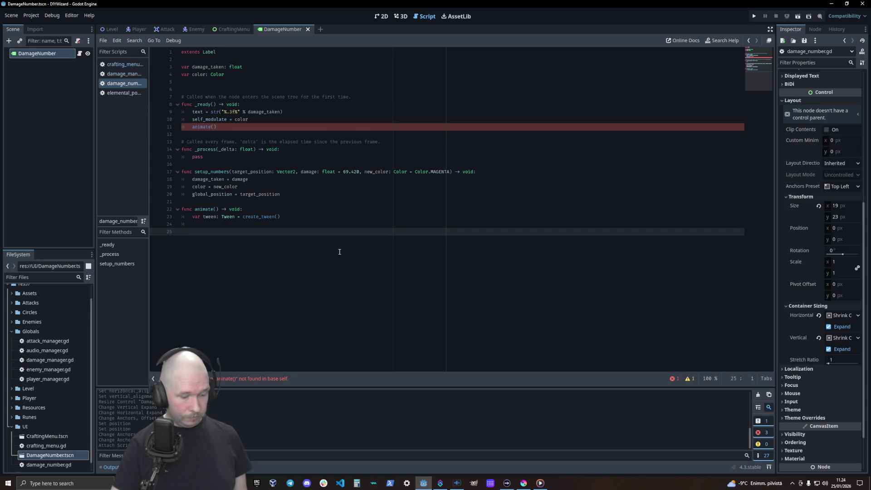
left_click(305, 226)
type("t")
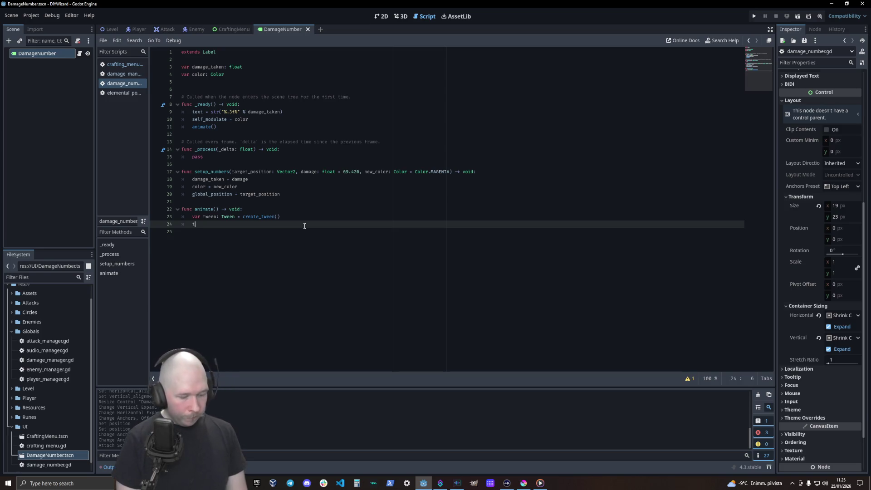
- Write tween.tween_property(self, "position", Vector2(0, 10)) on line 24 of animate()
type("ween.")
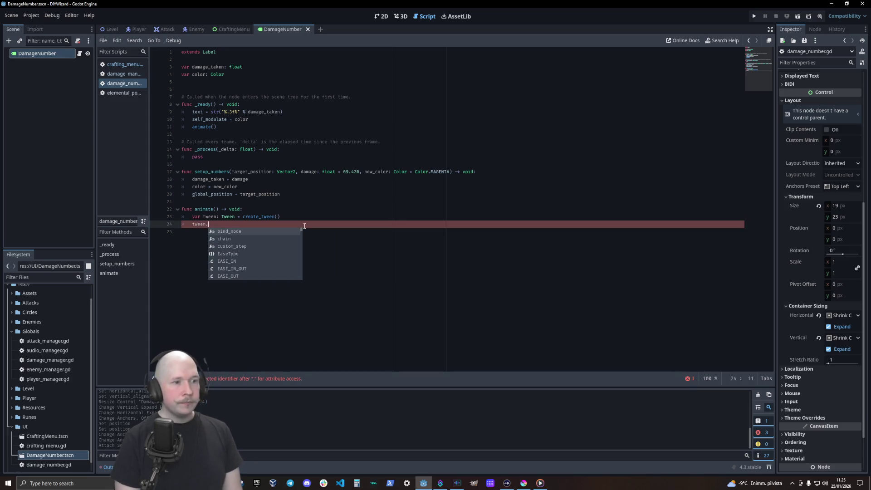
key("BackSpace")
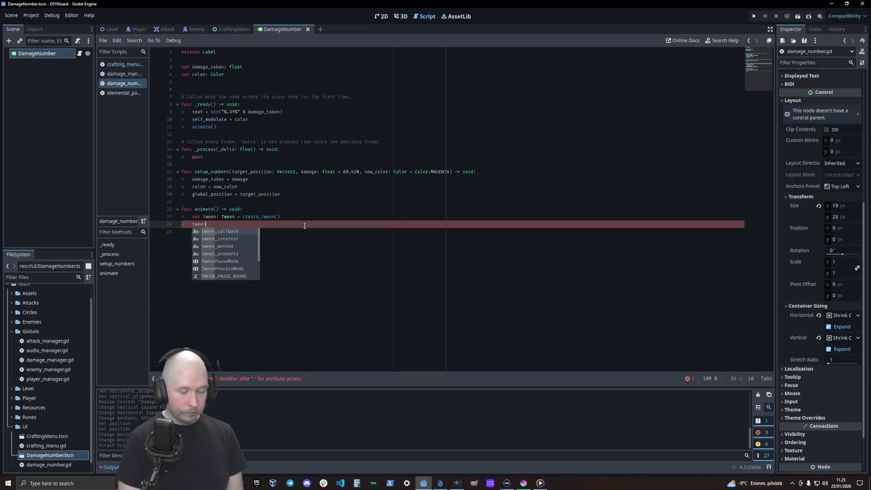
type(".twee")
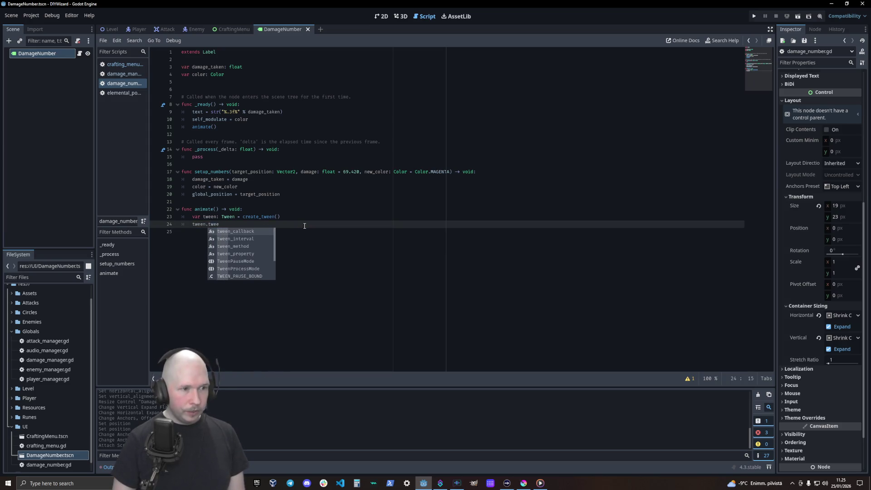
key("Down")
key("Down")
key("Down")
key("Return")
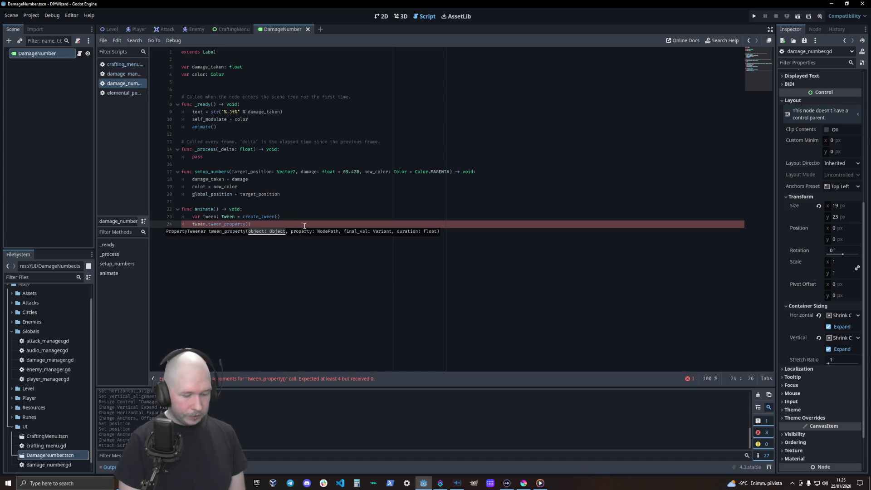
type("self")
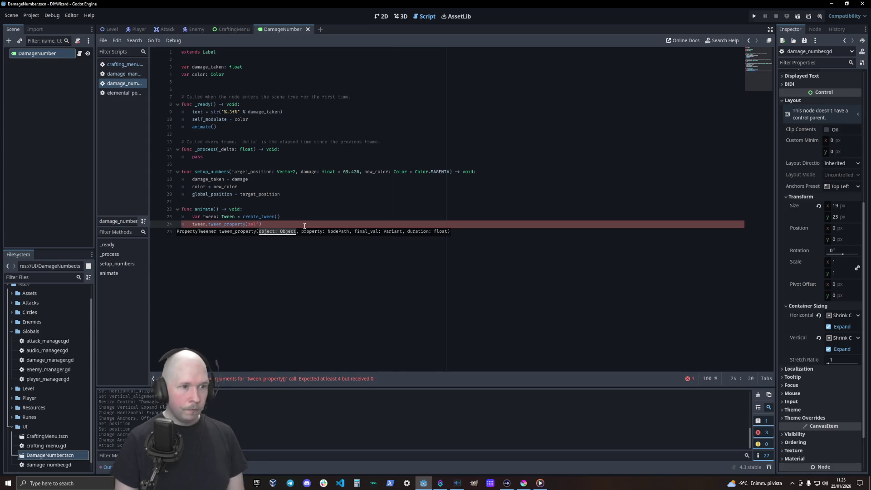
type(", ")
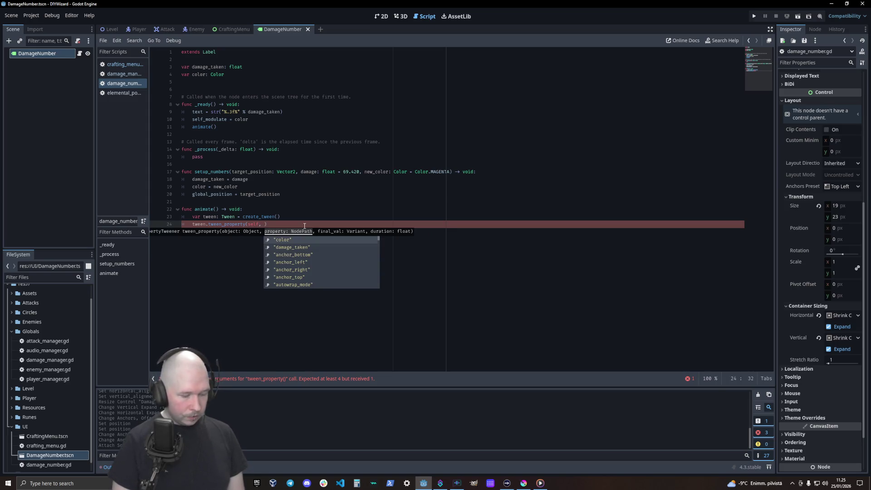
type("\"pos")
key("Return")
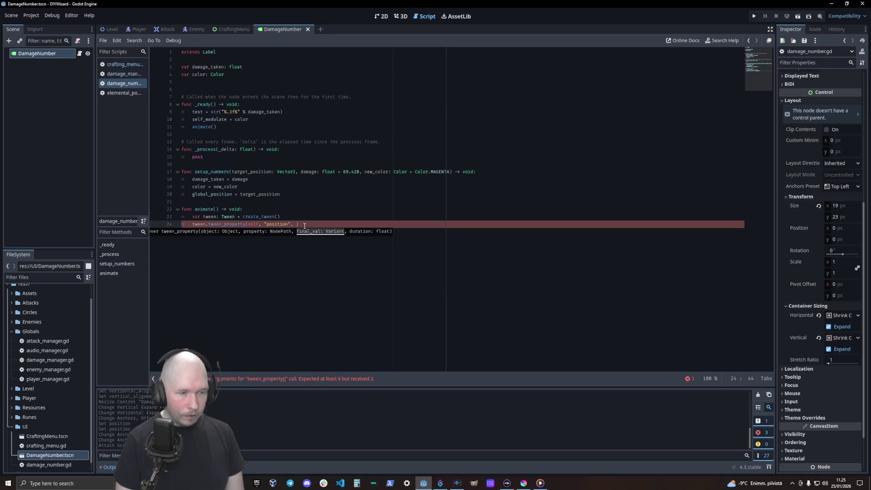
type("Vector2")
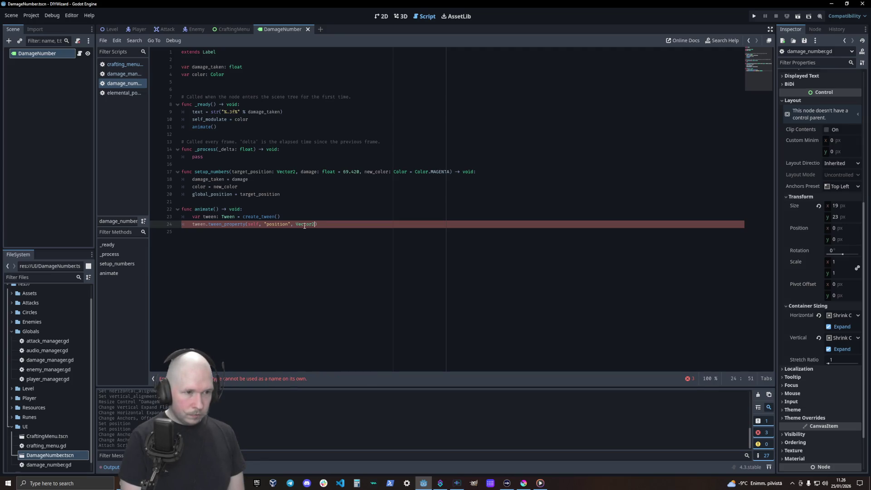
type("(")
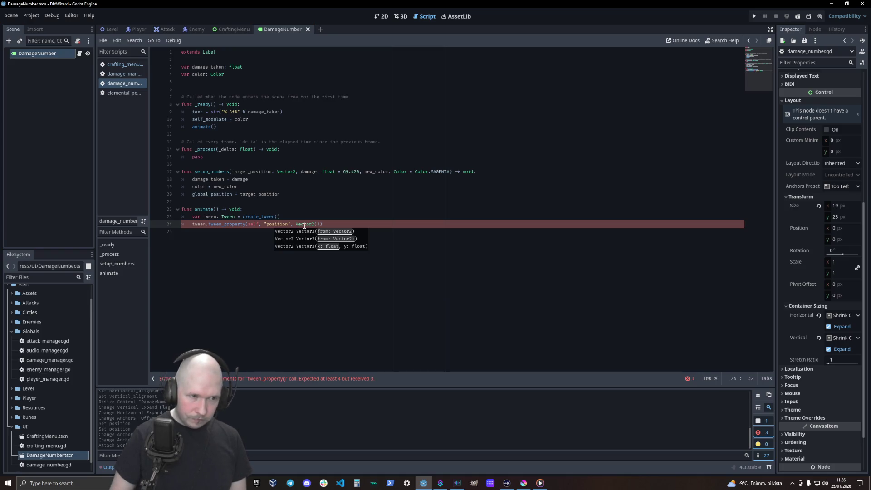
type("0")
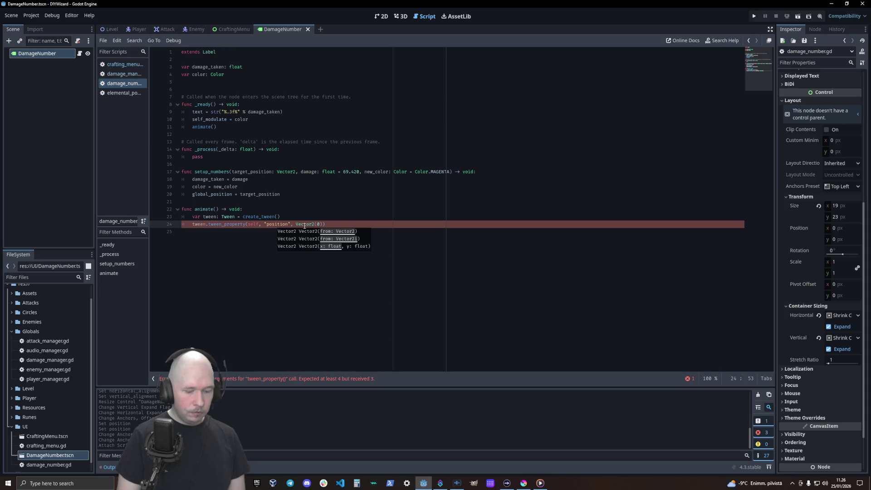
type(",")
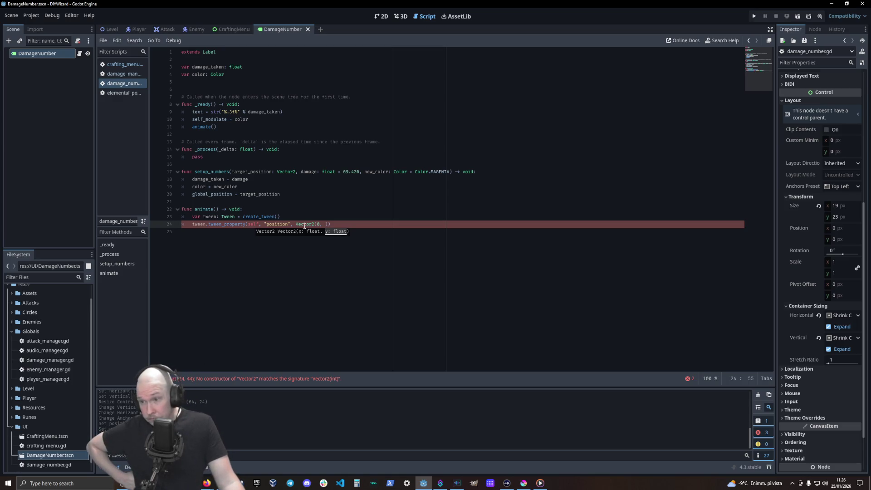
type("10")
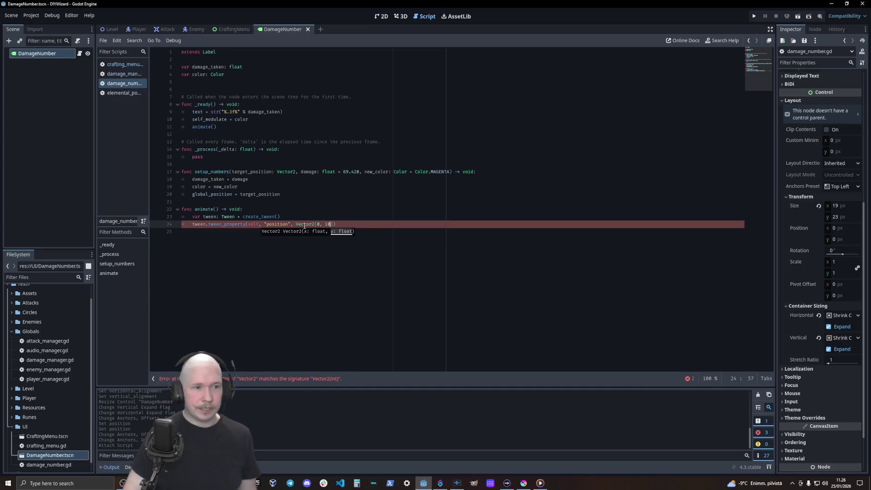
type(".0")
- Make line 24 tween position relatively by Vector2(0.0, 10.0) over 0.3 seconds
key("Right")
key("Right")
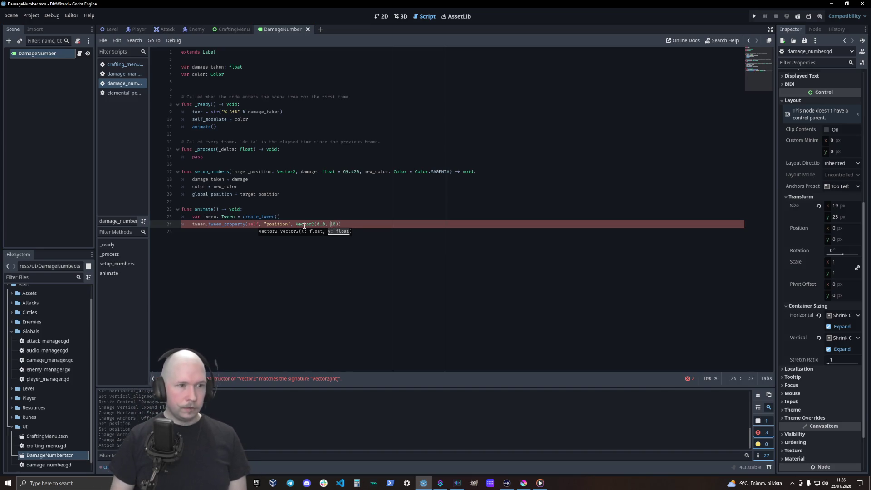
key("Right")
type(".0")
key("Right")
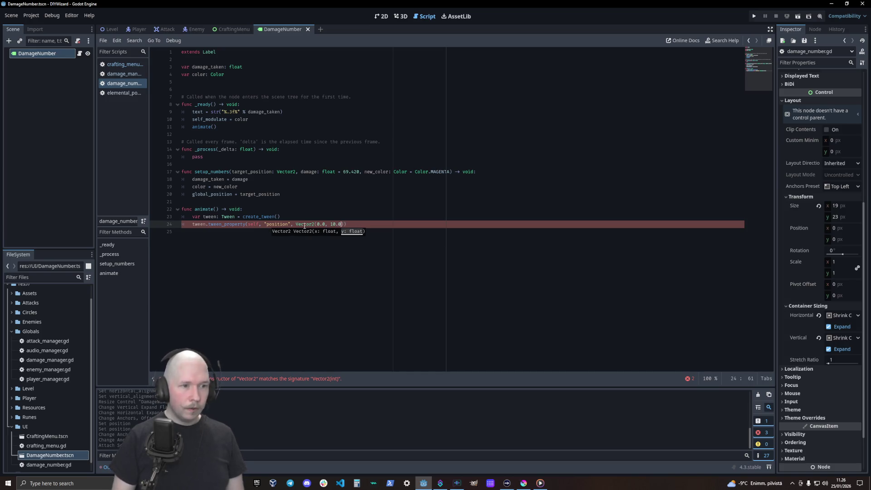
type(".")
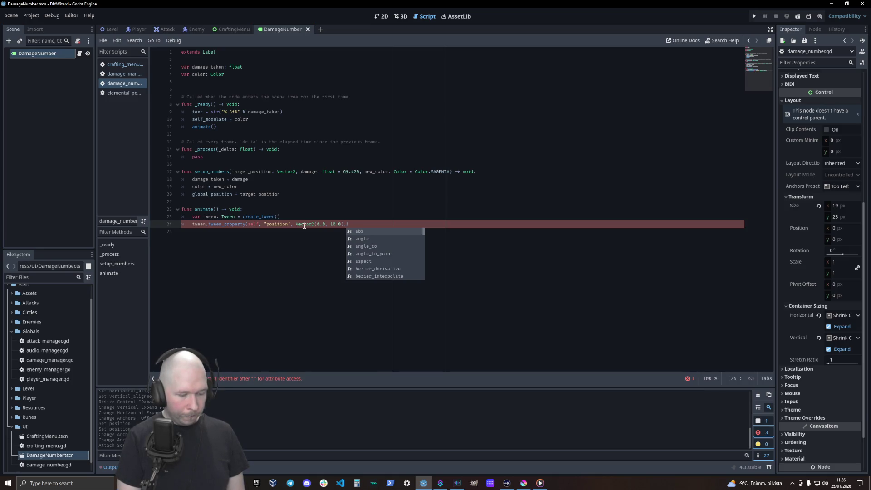
type("re")
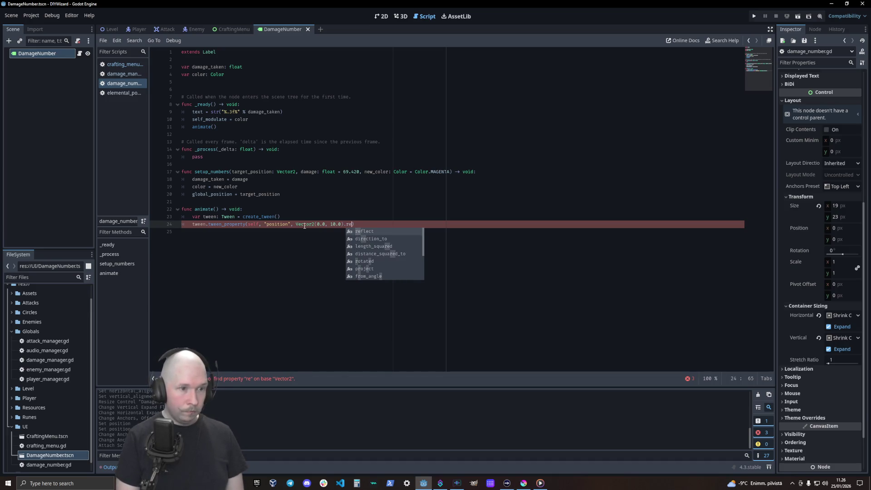
key("BackSpace")
key("BackSpace")
key("BackSpace")
type(")")
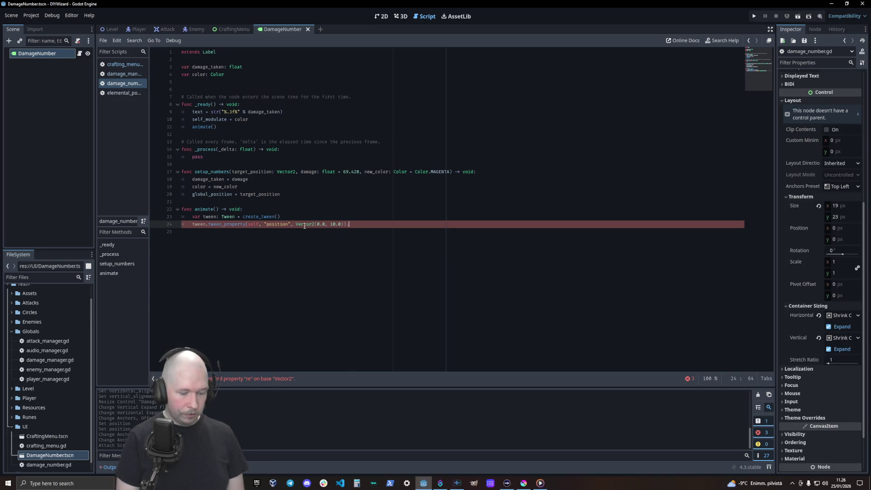
type("as")
key("Return")
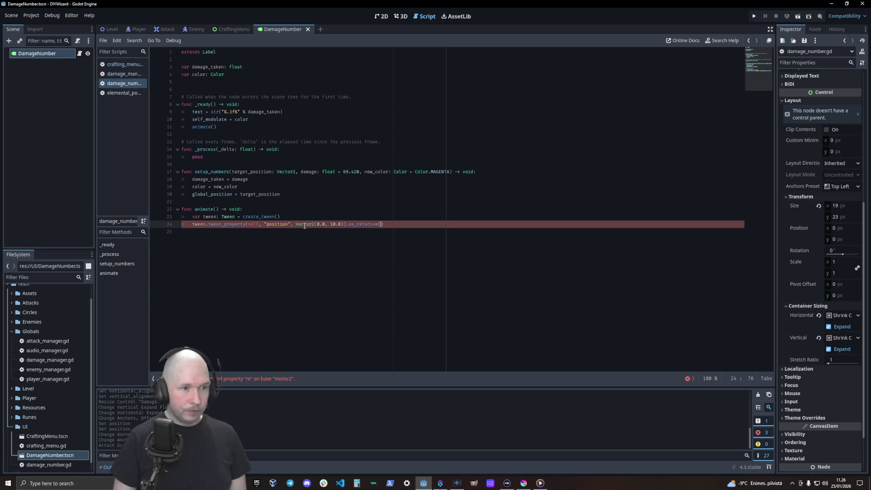
type(", ")
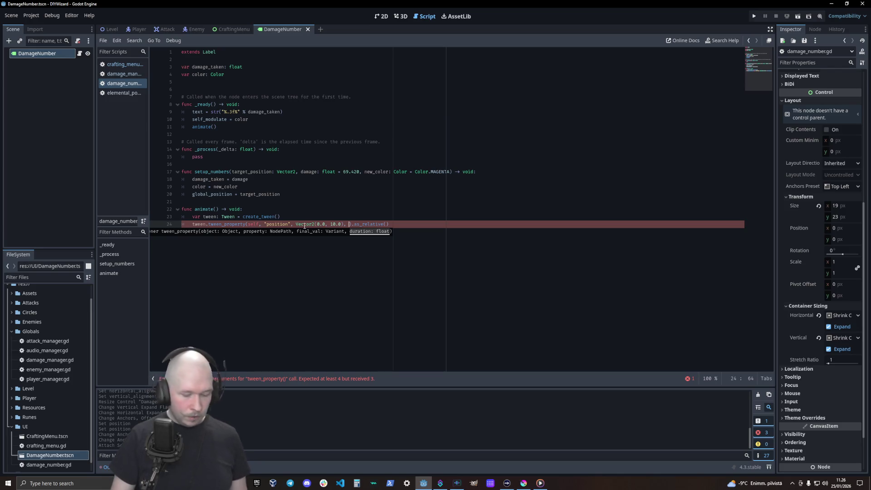
type("0.3")
key("End")
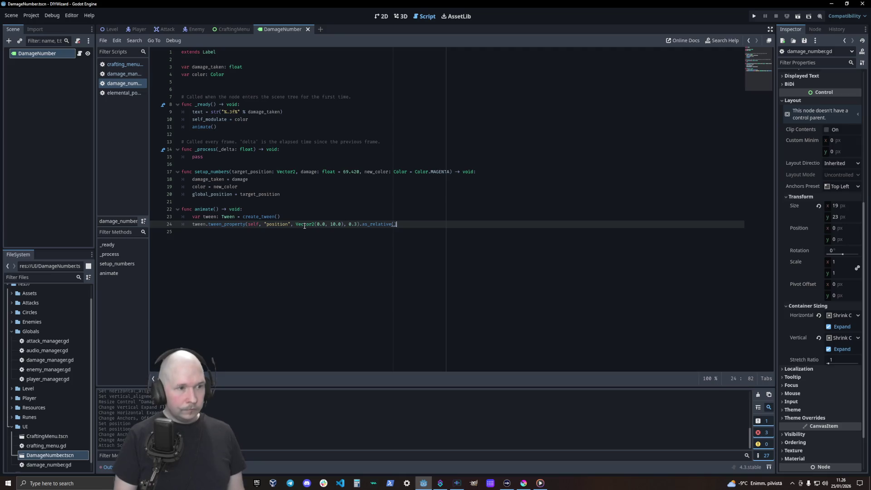
- Duplicate the tween onto line 25 with its y offset changed to 0.0
key("ctrl+shift+d")
key("Left")
key("Left")
key("Left")
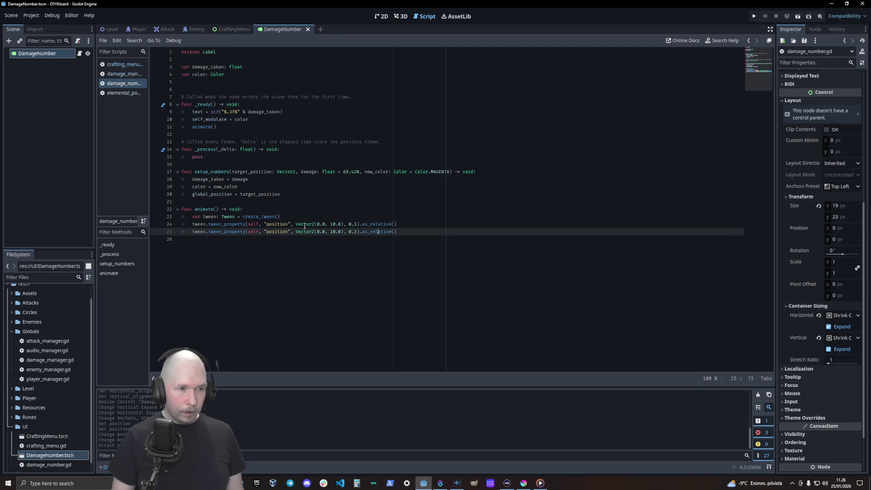
key("Delete")
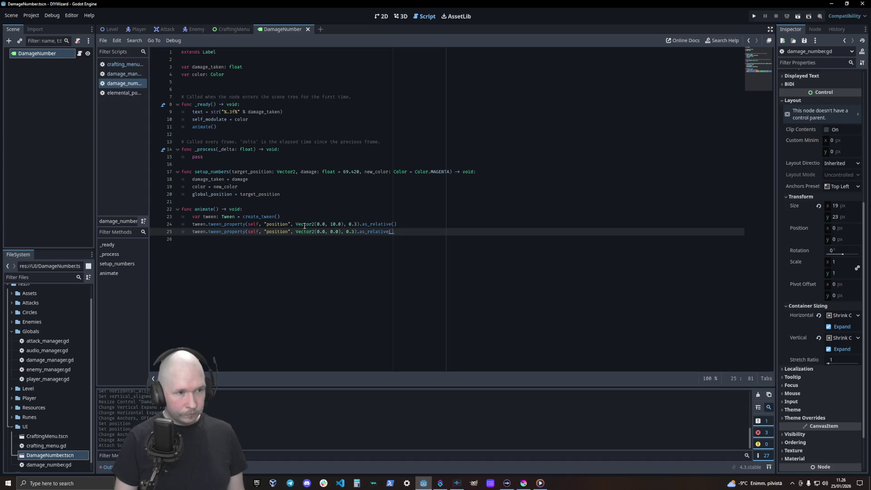
key("Up")
key("End")
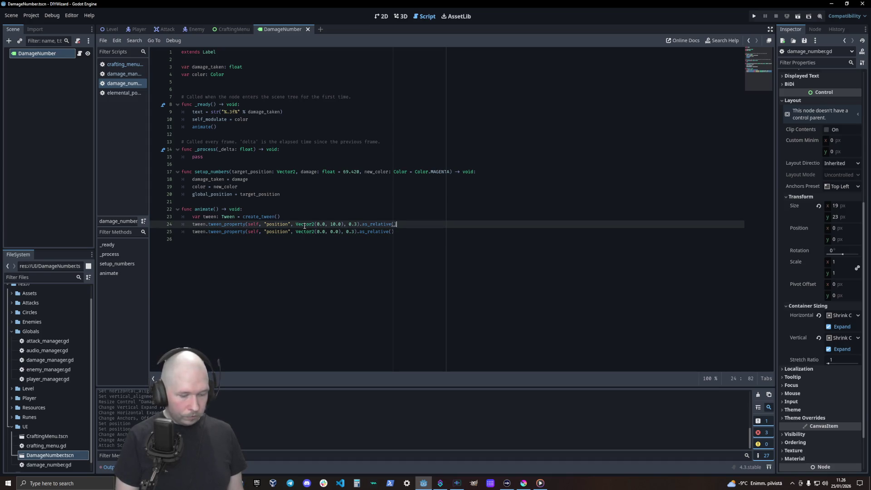
type(".se")
key("Down")
key("Down")
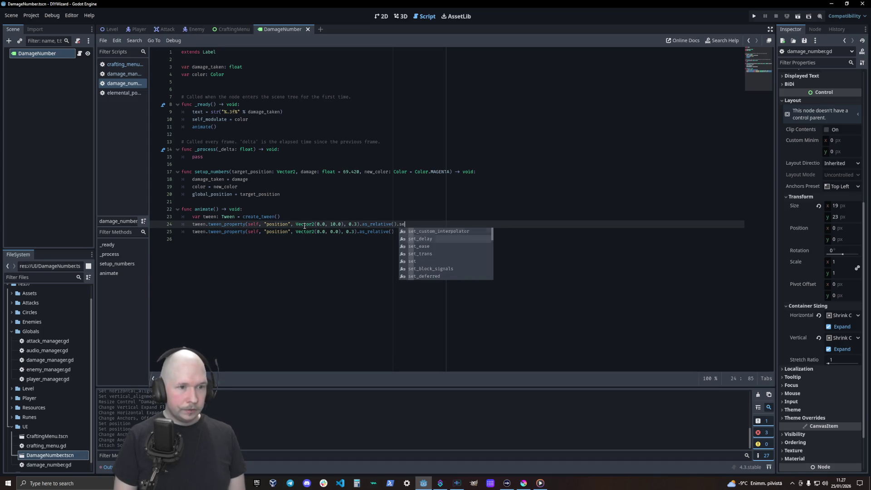
- Finish line 24's call as .set_ease(Tween.EASE_OUT)
key("Return")
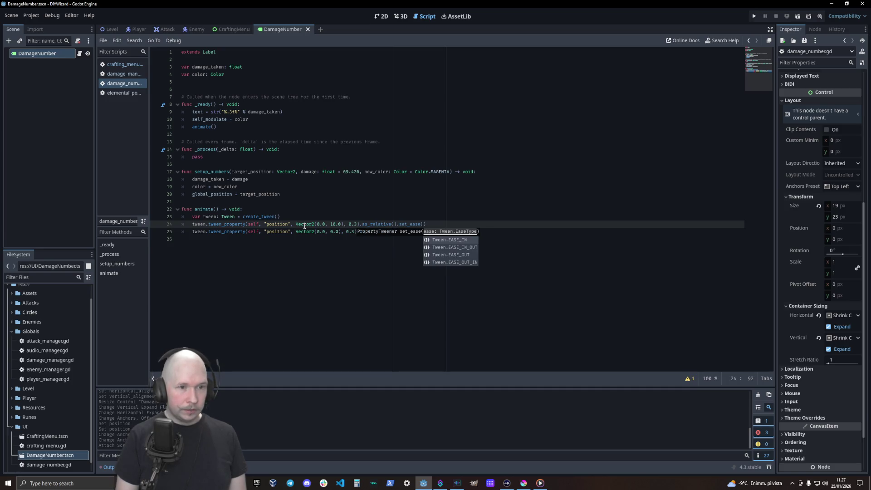
key("Down")
key("Down")
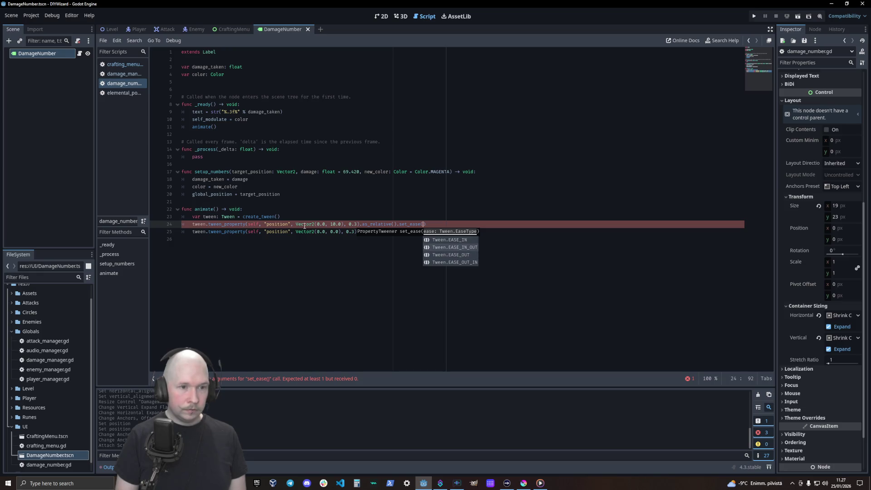
key("Return")
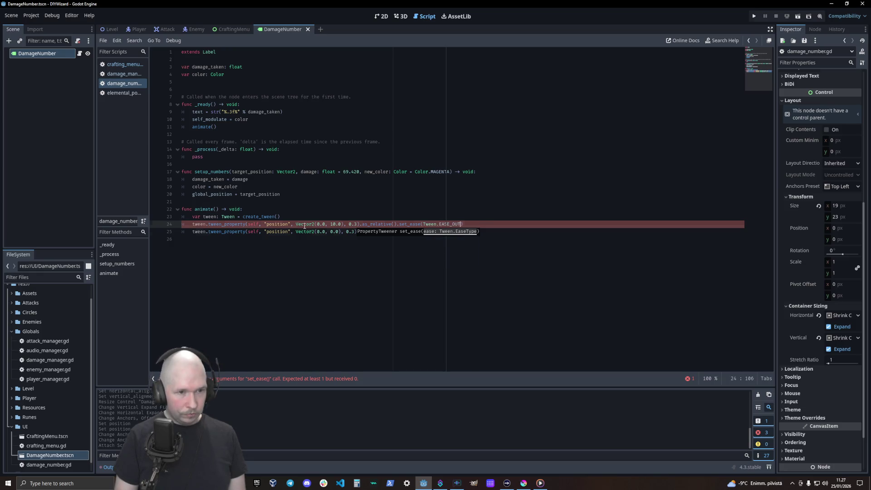
- Append .set_ease(Tween.EASE_IN) to line 25 and open the Tween class reference
key("Down")
type(".")
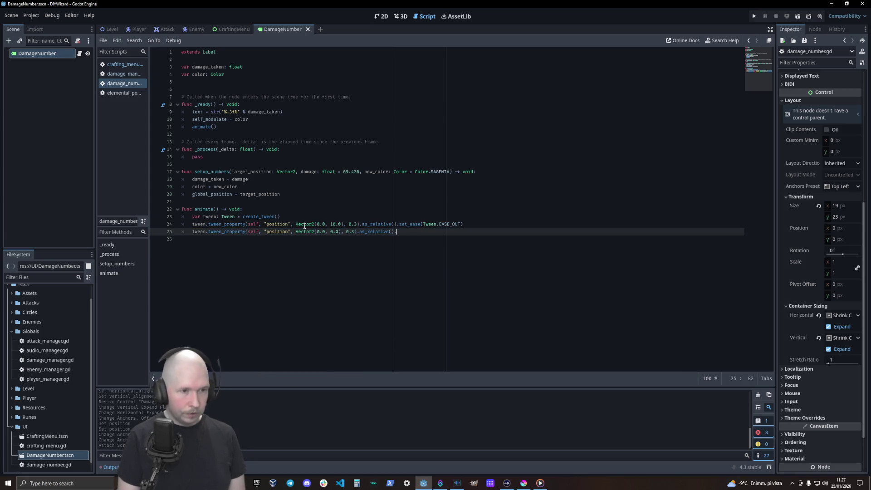
type("se")
key("Down")
key("Down")
key("Return")
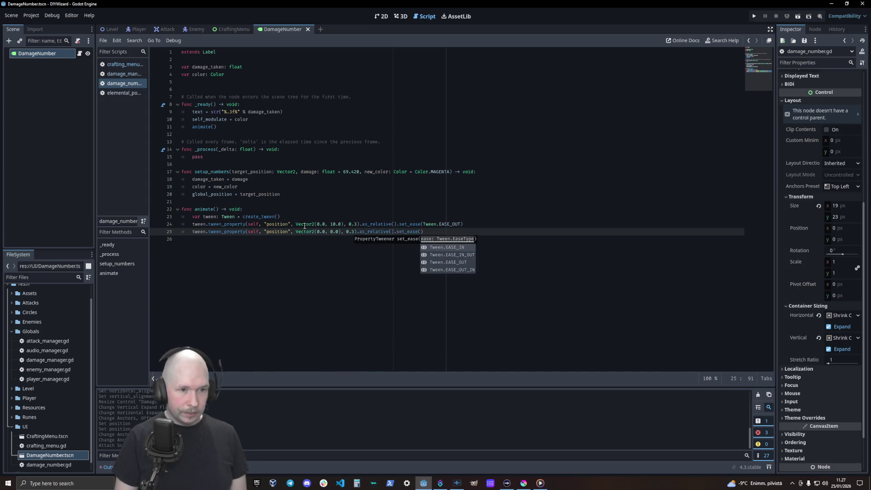
key("Return")
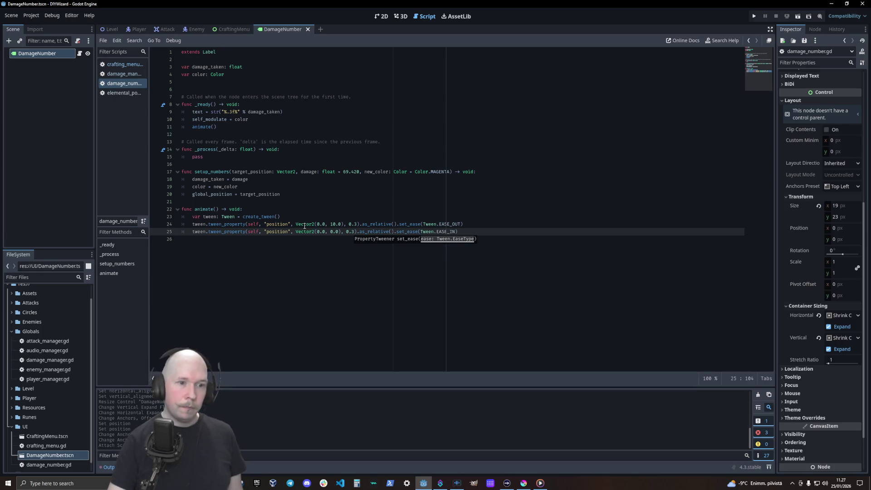
left_click(453, 224, "ctrl")
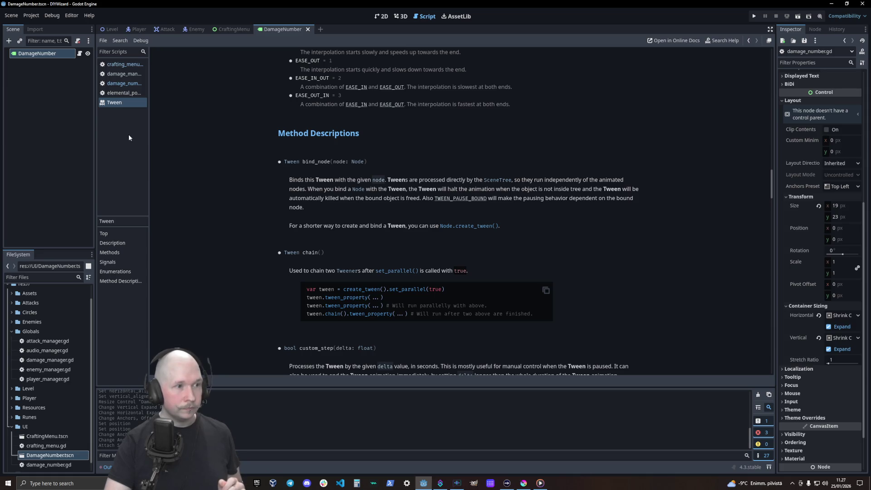
- Leave the Tween reference via elemental_power.gd and resume damage_number.gd at line 25's end
left_click(123, 95)
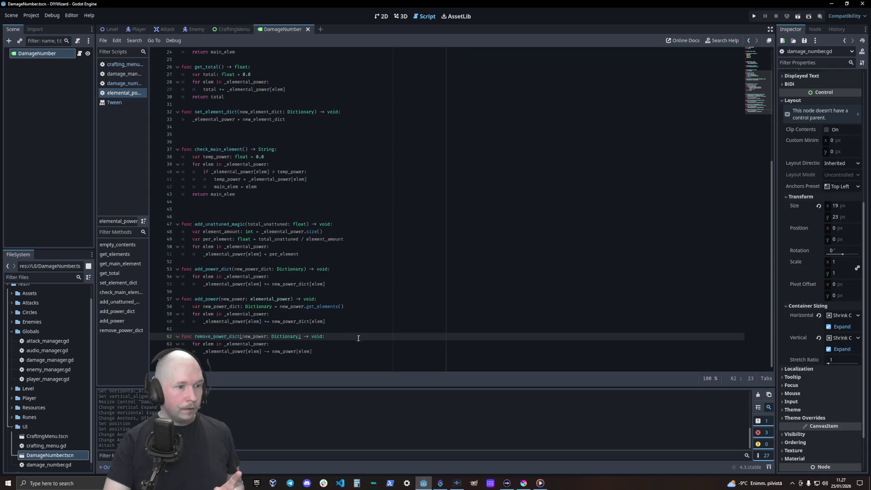
left_click(124, 83)
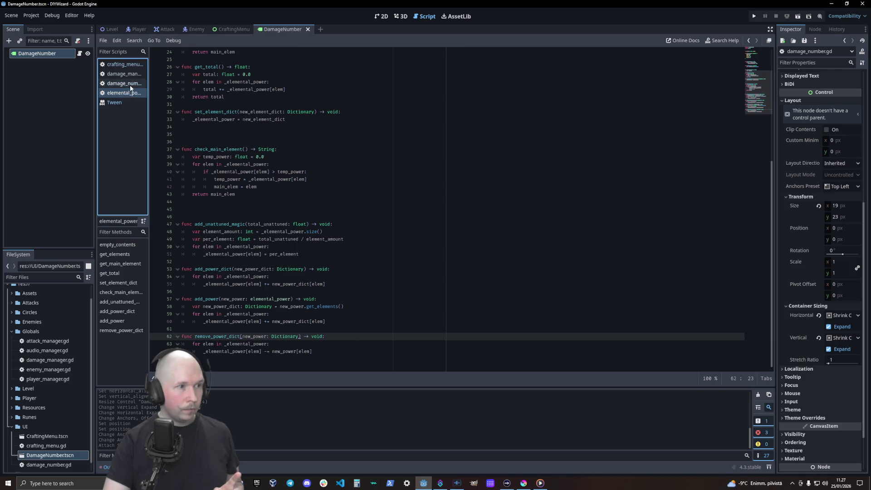
left_click(477, 232)
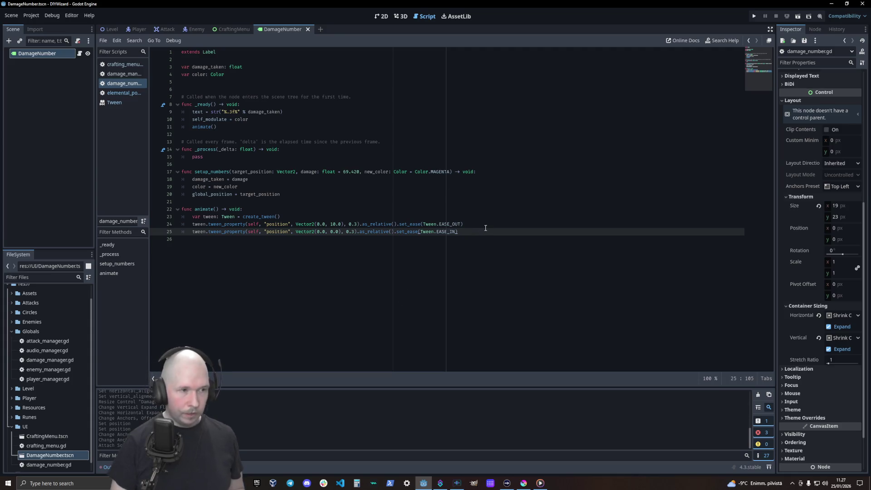
- Start line 26 as tween.tween_property(self, "") and browse the property suggestions
key("Return")
type("t")
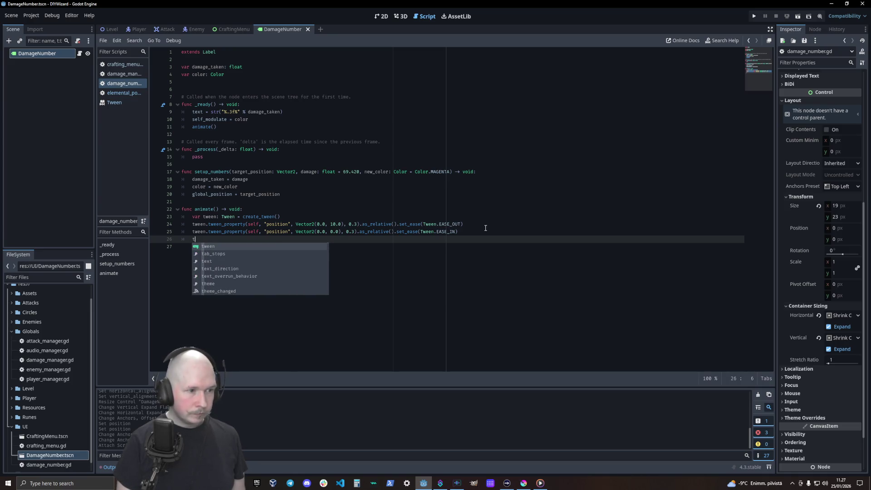
key("Return")
type("tween.t")
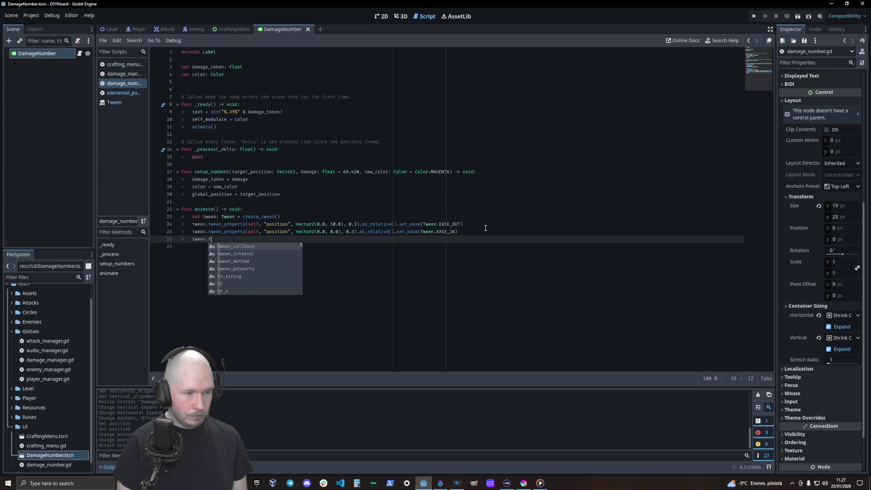
key("Down")
key("Down")
key("Down")
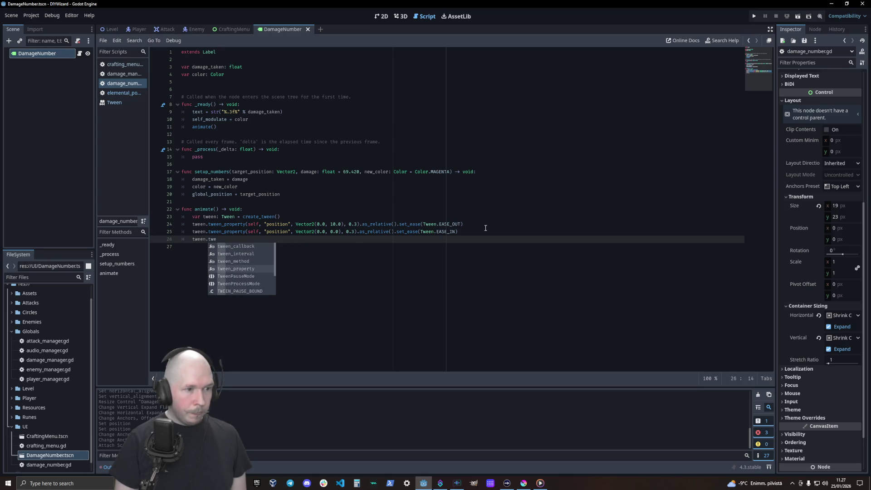
key("Return")
type("self")
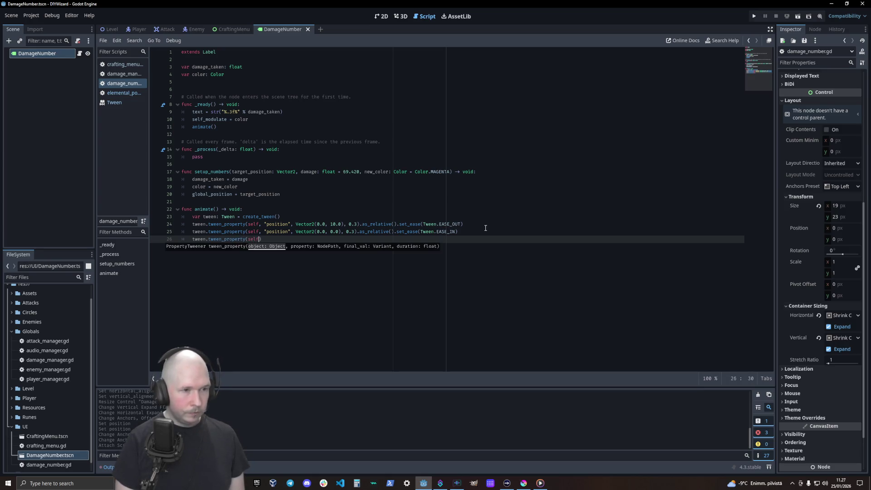
type(",")
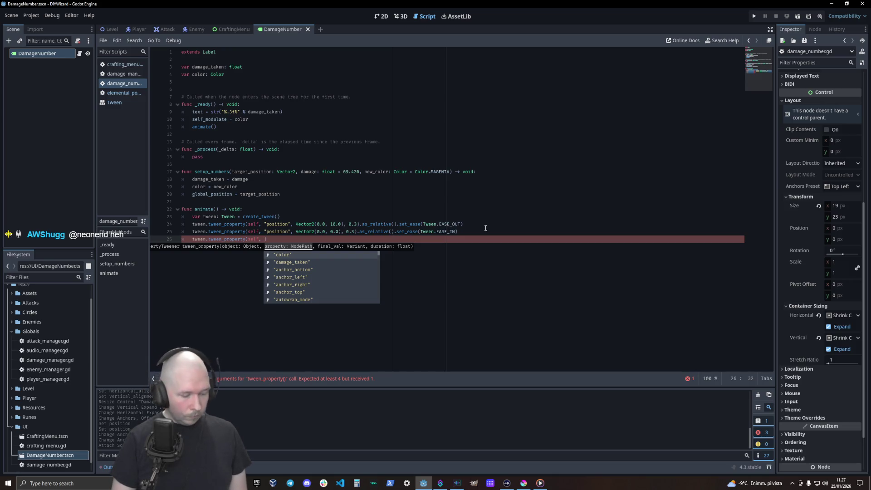
type("\"")
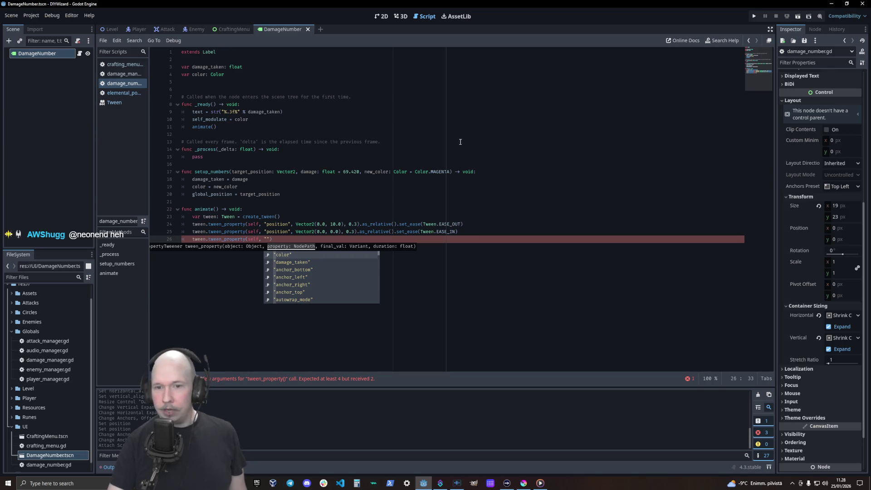
scroll(826, 141, "up", 5)
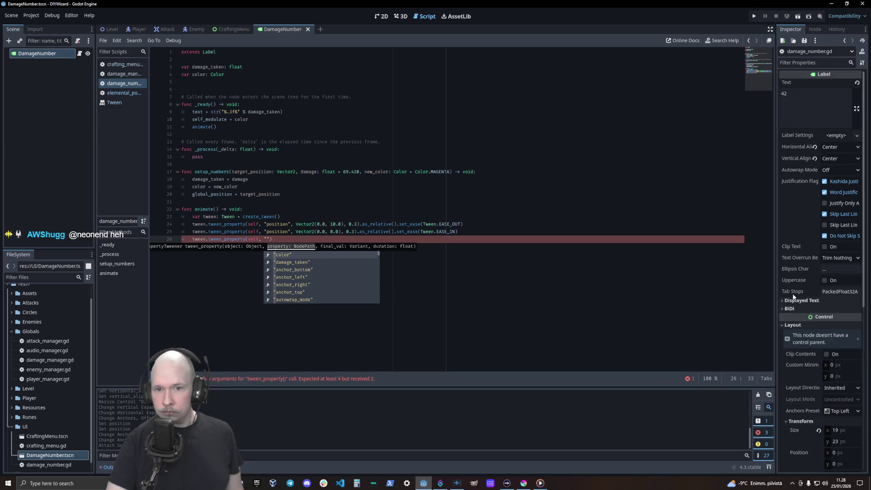
scroll(807, 346, "down", 3)
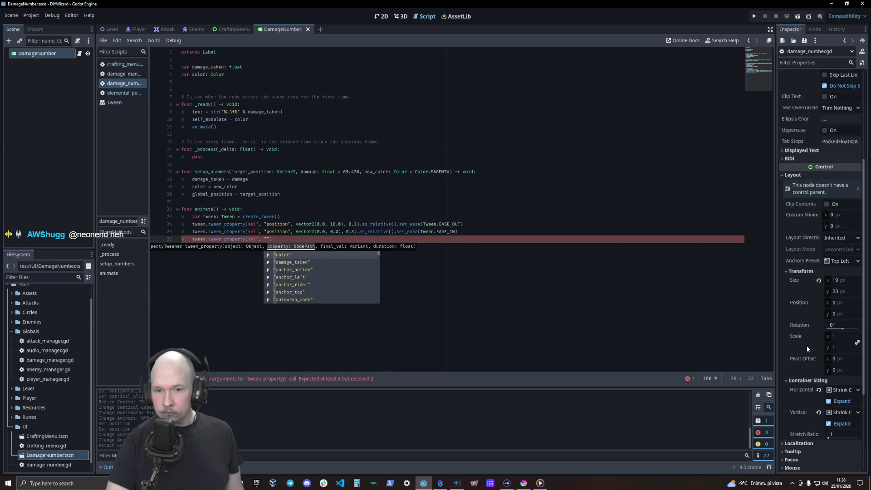
scroll(806, 346, "down", 1)
scroll(806, 346, "down", 1)
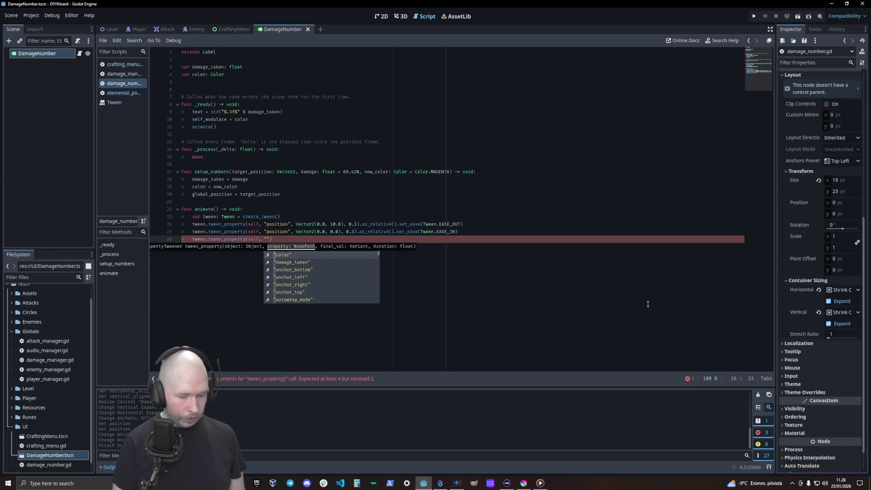
- Set the third tween's property to "modulate" with a Color(1,1,1 target
type("mod")
key("Return")
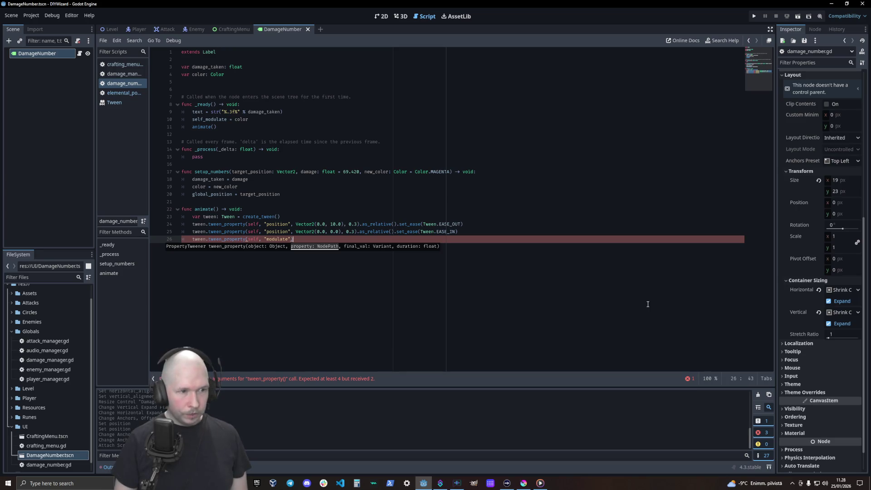
type(", ")
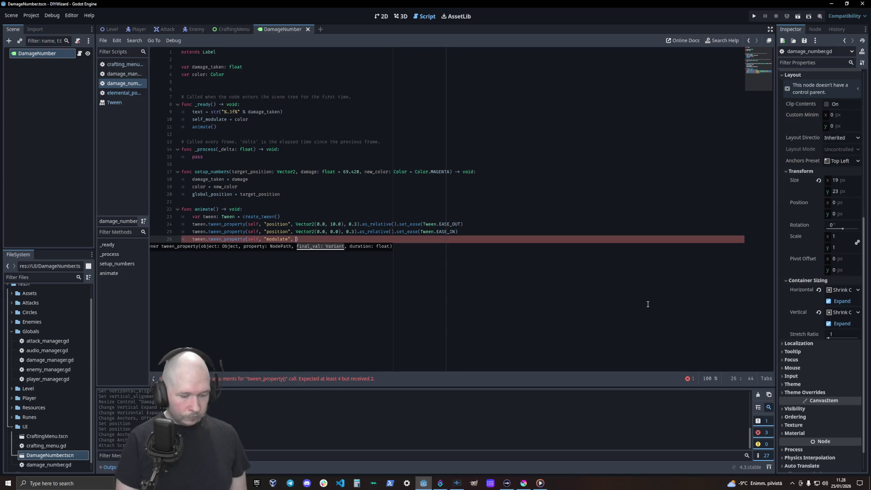
type("Colo")
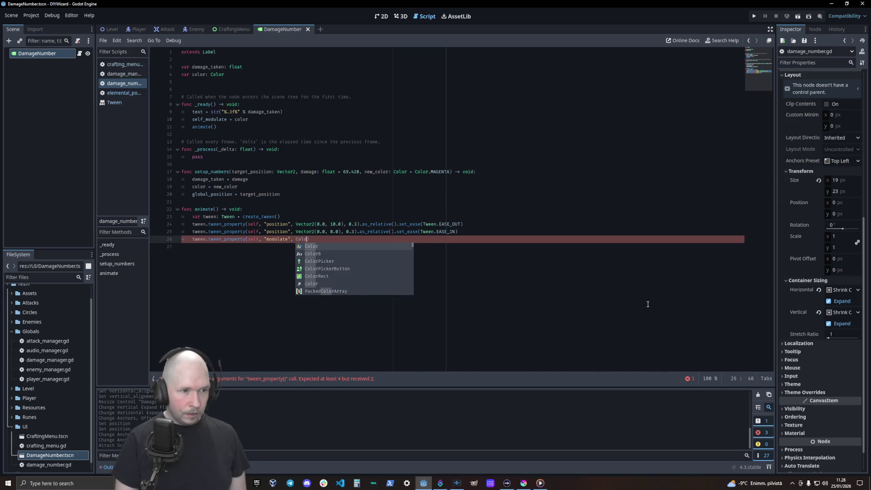
key("Return")
type("(")
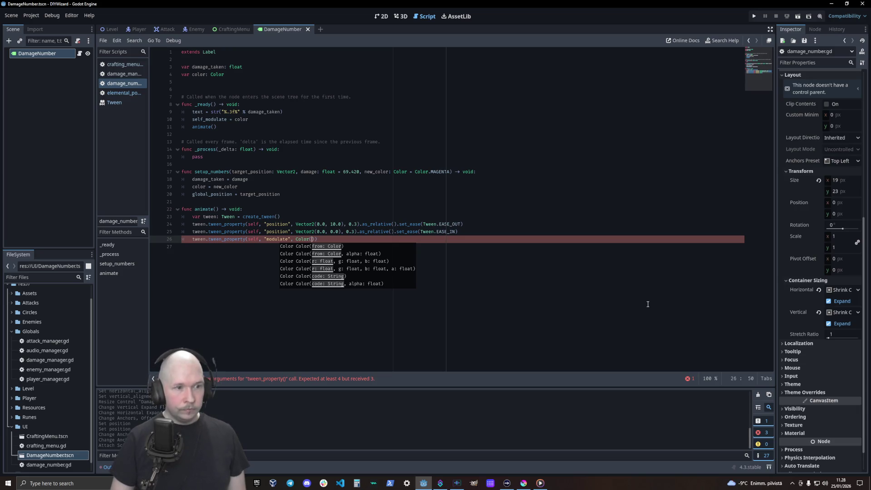
type("1,1,")
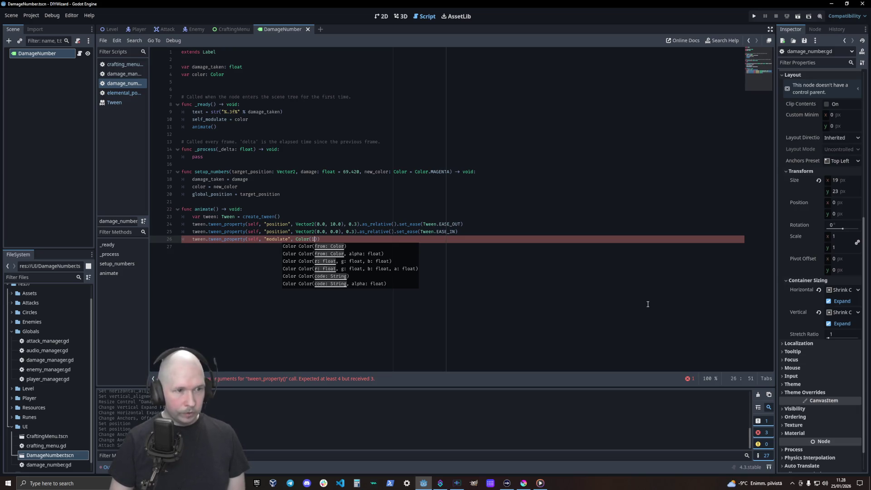
type("1")
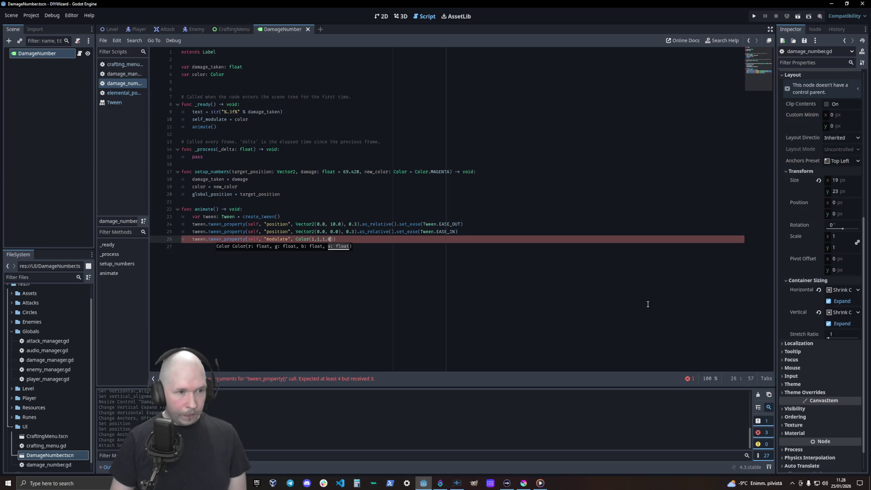
- Correct the Color components to floats so the target reads Color(1.0, 1.0, 1.0, 0.0)
type(".0")
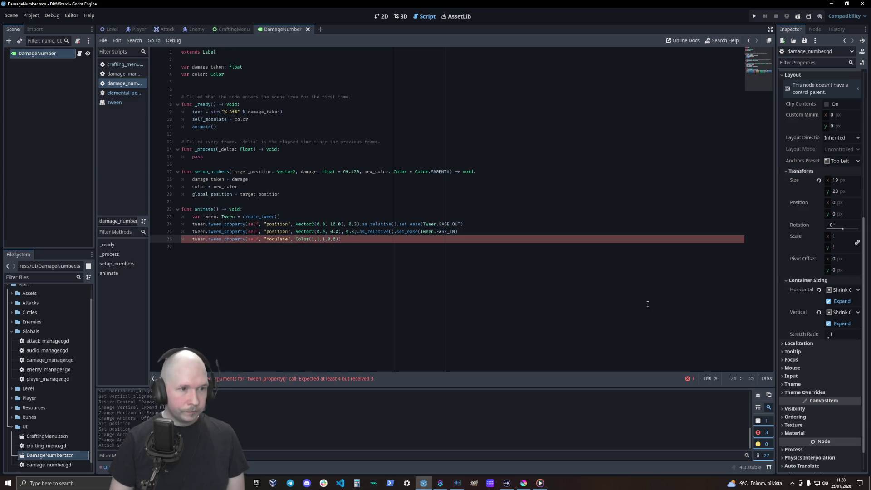
key("Left")
key("Left")
key("Left")
type(".0")
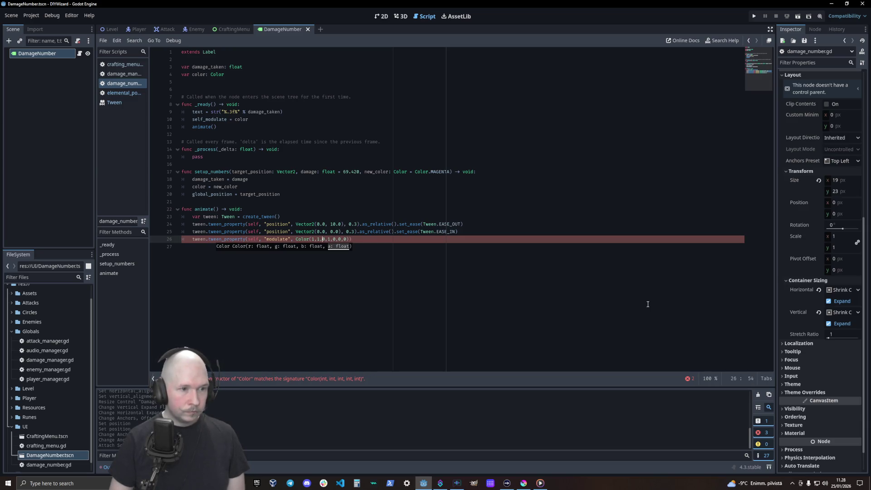
key("Left")
key("Left")
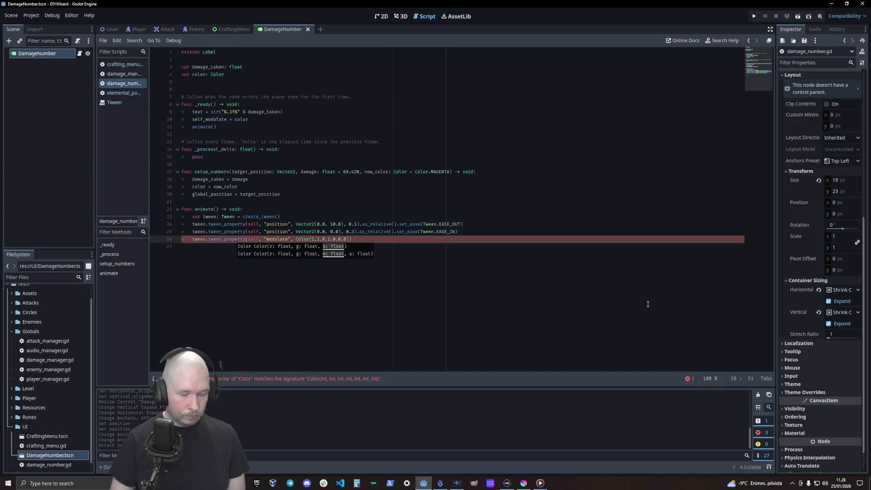
type(".0")
key("Right")
key("Right")
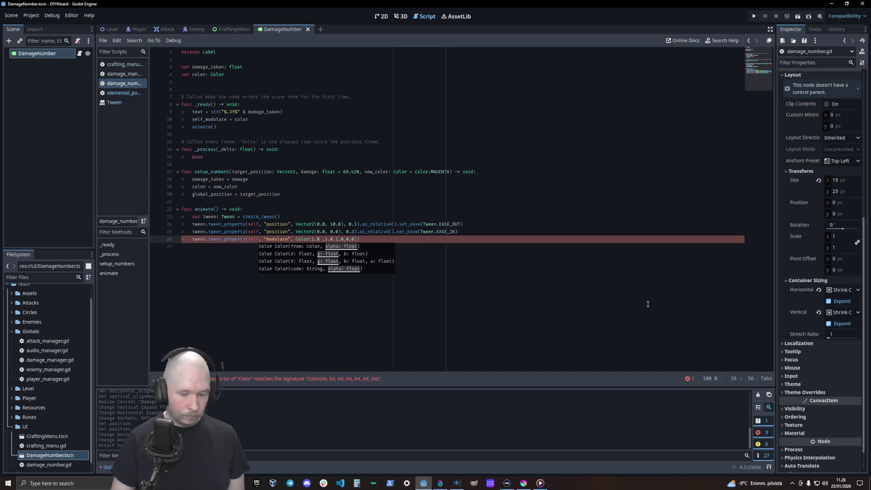
key("Delete")
type("0")
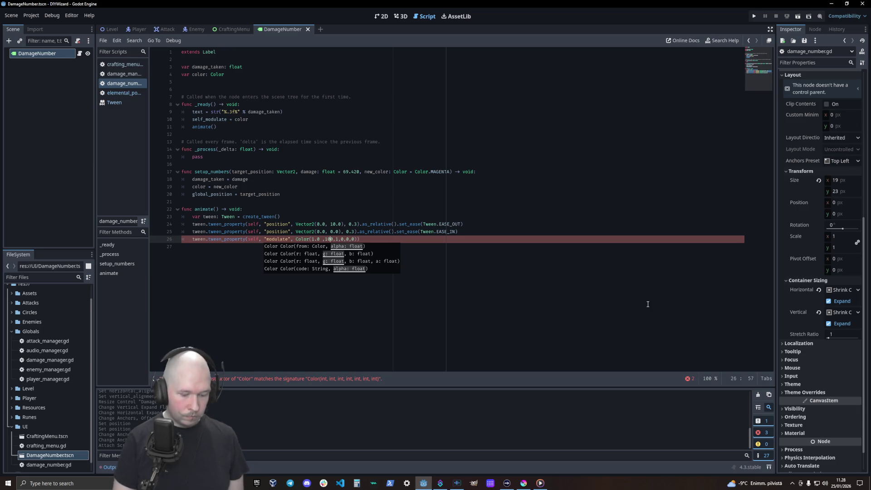
key("BackSpace")
type(".")
key("Left")
key("Right")
key("Right")
type(".")
key("Delete")
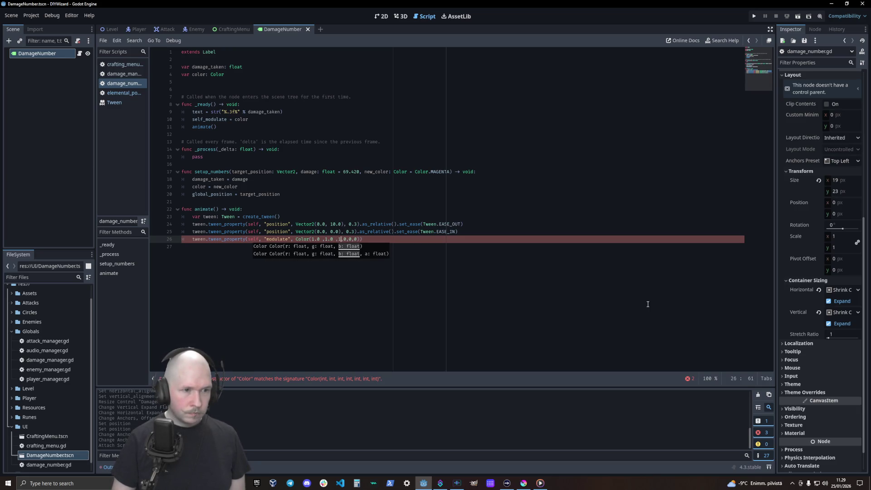
key("Right")
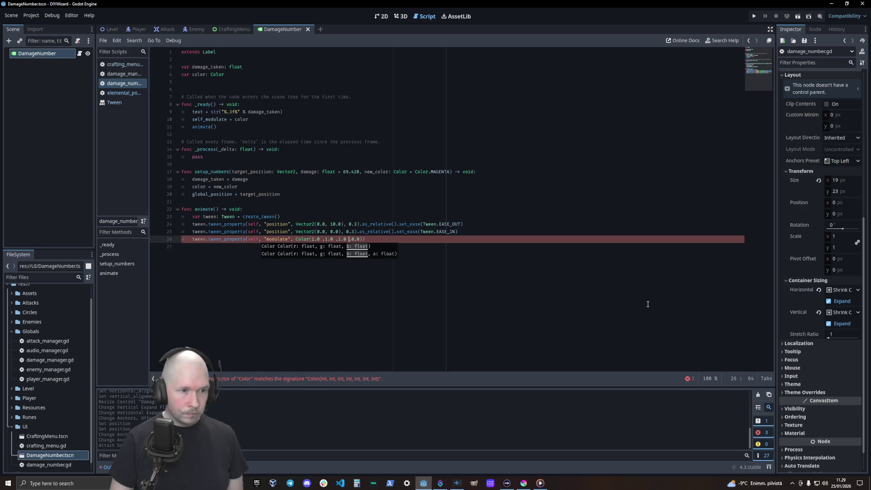
key("Right")
key("Delete")
type(".")
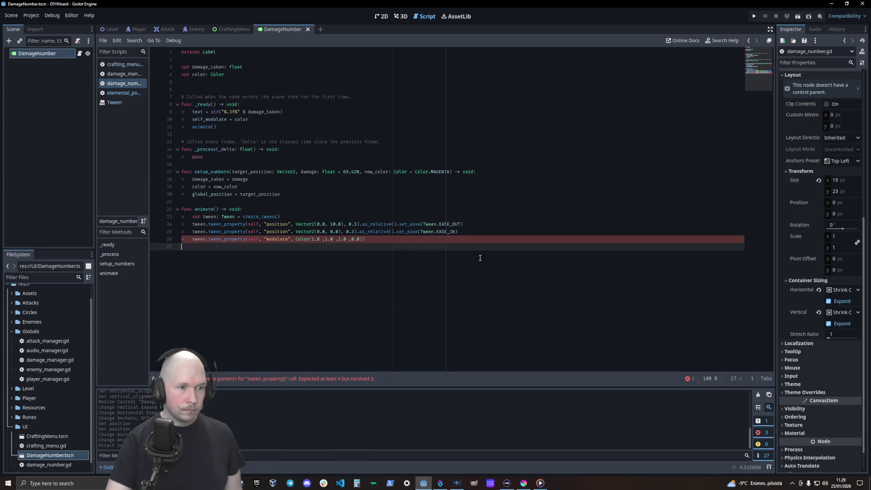
- Give line 26's modulate tween a 0.3 duration and look up Tween's parallel option
left_click(382, 241)
key("Left")
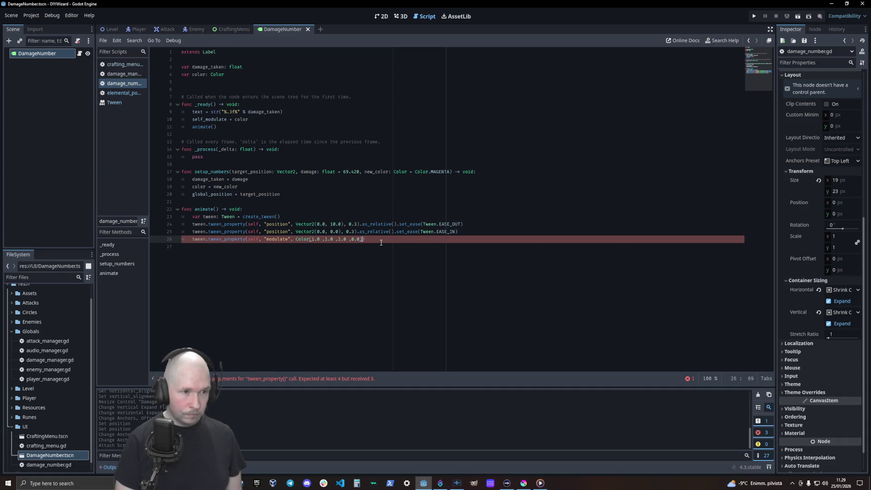
type(", o")
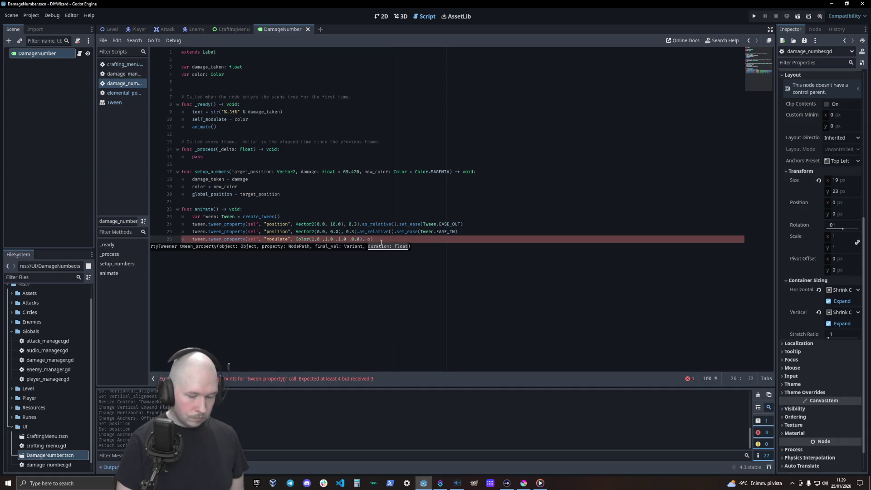
type(".3")
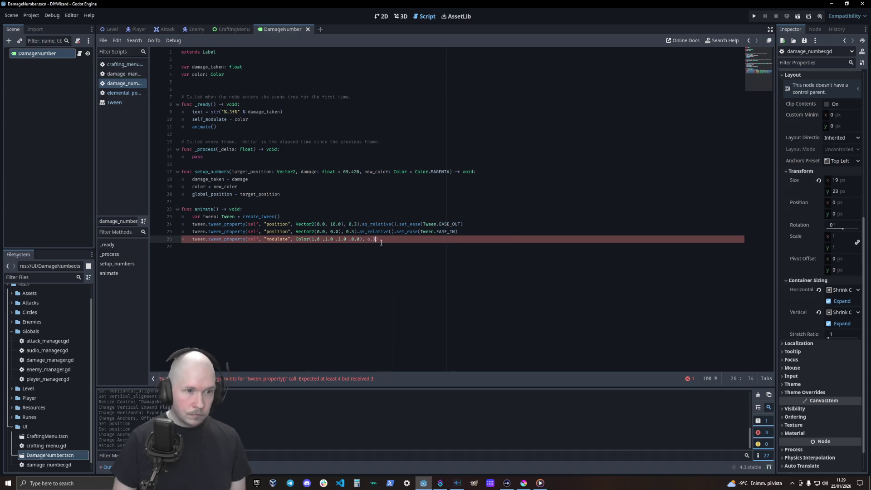
key("BackSpace")
type("0")
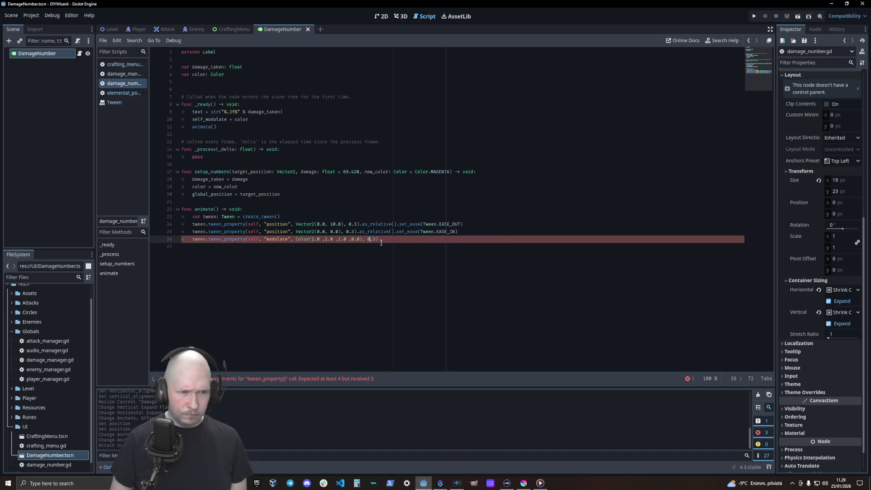
key("Right")
key("Right")
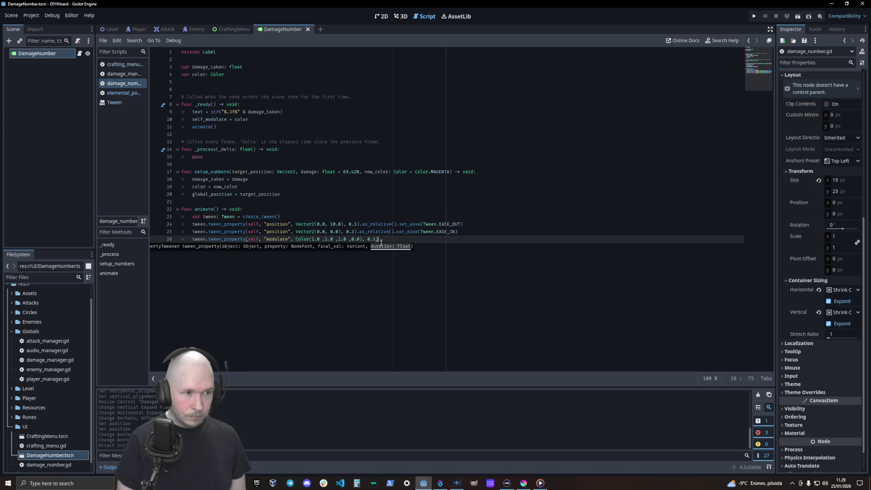
type(".")
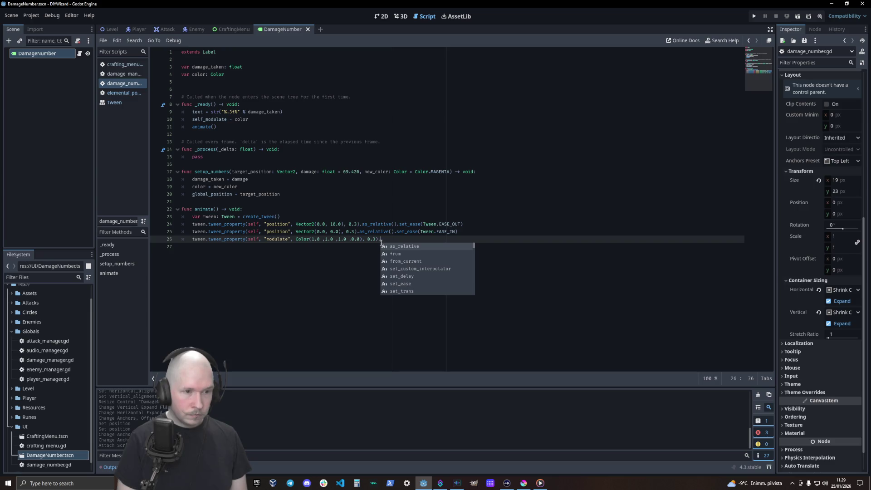
type("para")
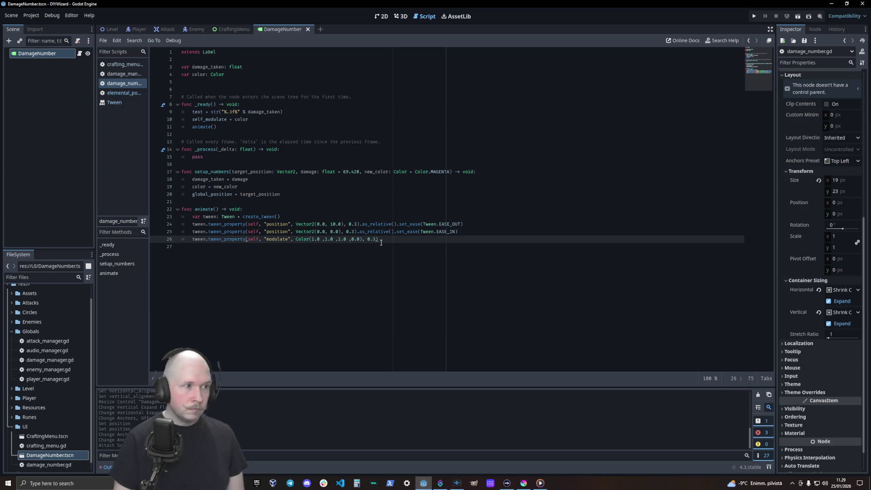
left_click(123, 103)
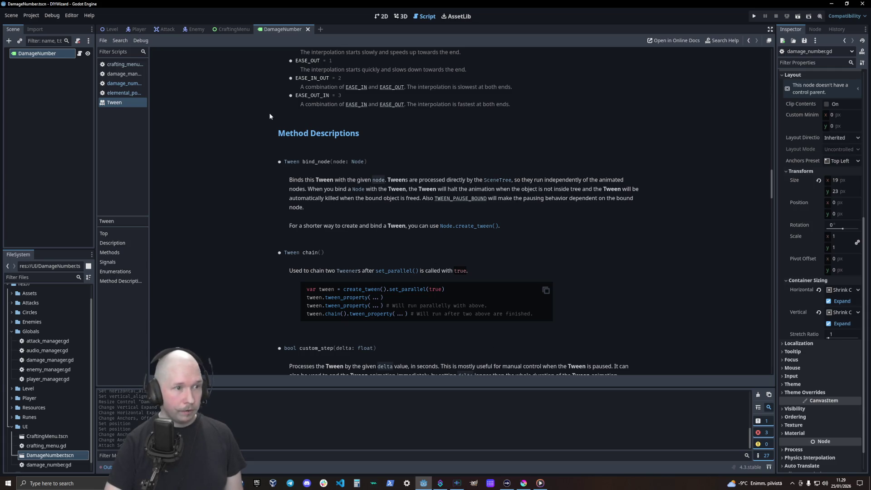
- Search the Tween reference for 'para', read set_parallel(), and return to damage_number.gd
key("ctrl+f")
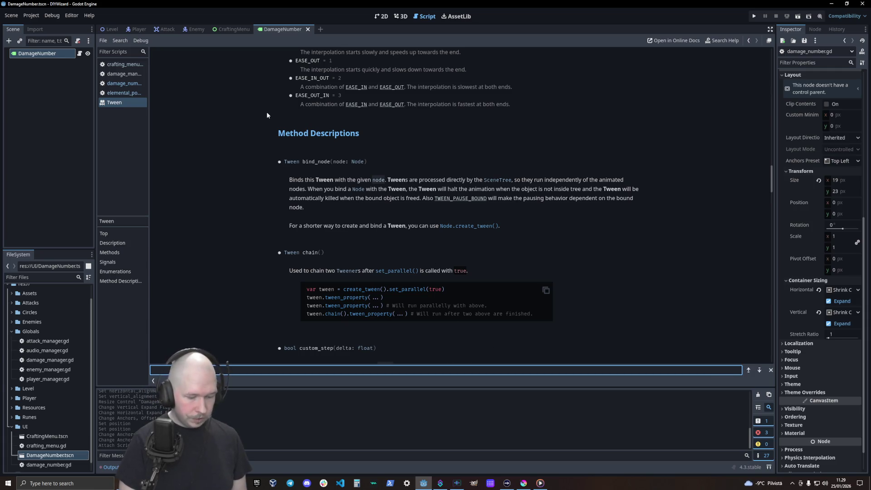
type("para")
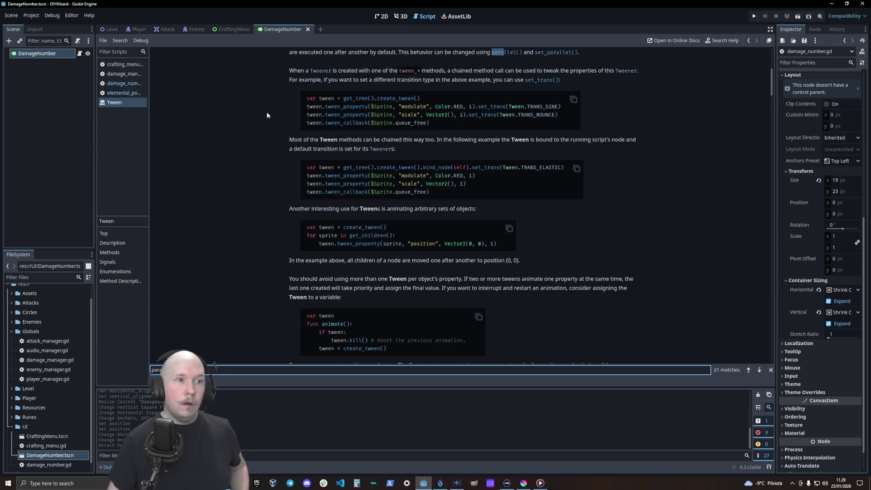
scroll(273, 141, "up", 3)
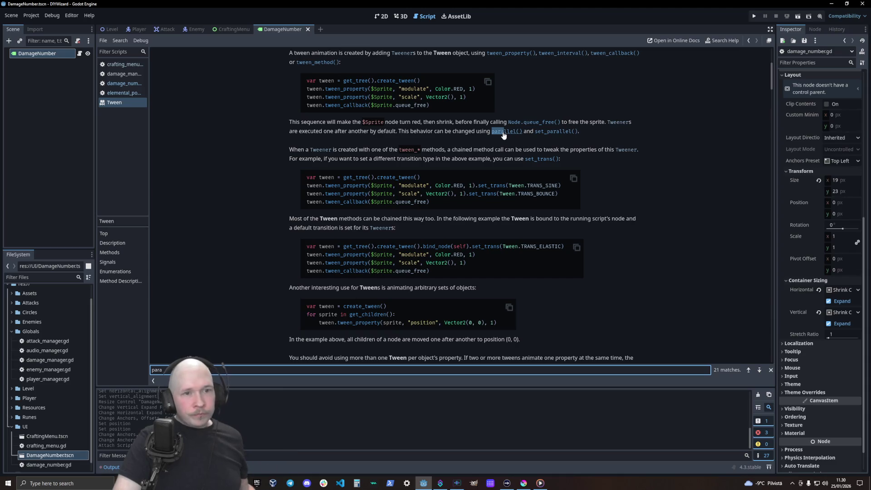
left_click(554, 131)
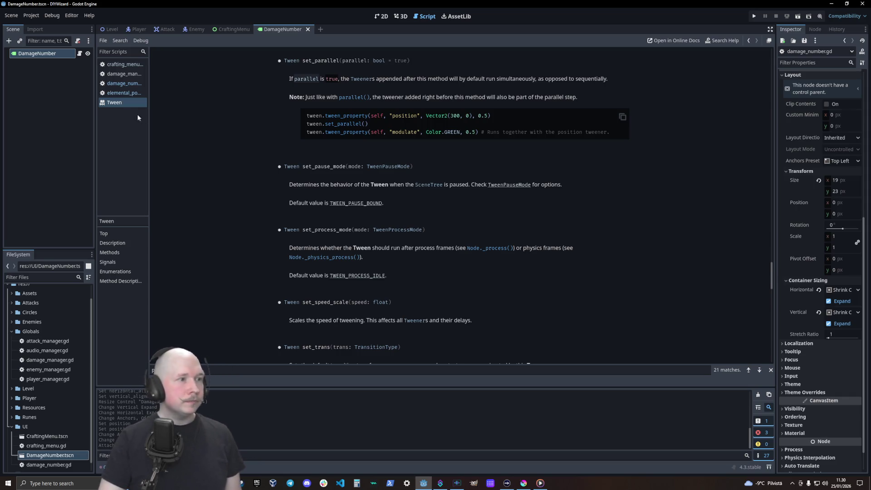
left_click(130, 84)
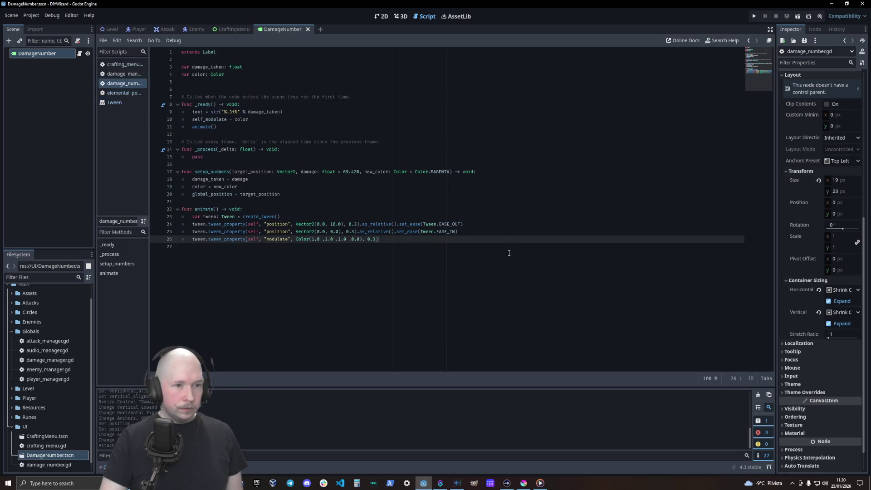
- Append .set_paralell() to line 25 and check set_parallel in the Tween docs
left_click(470, 231)
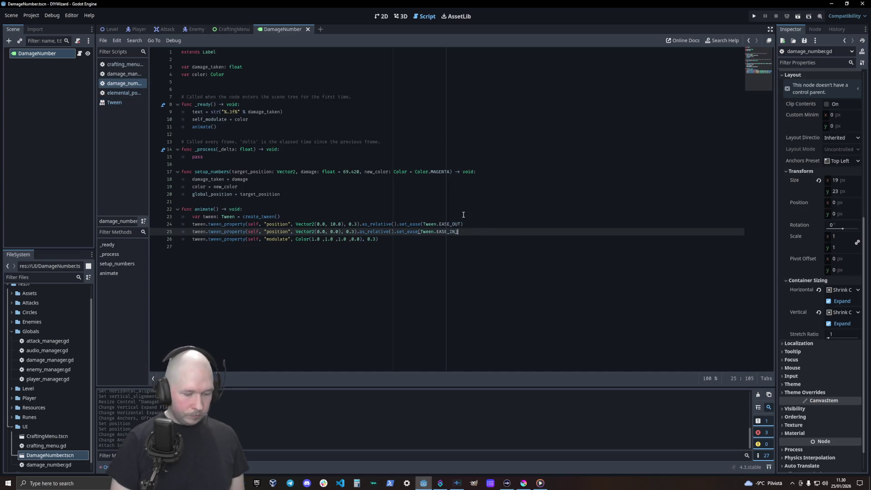
type(".set_")
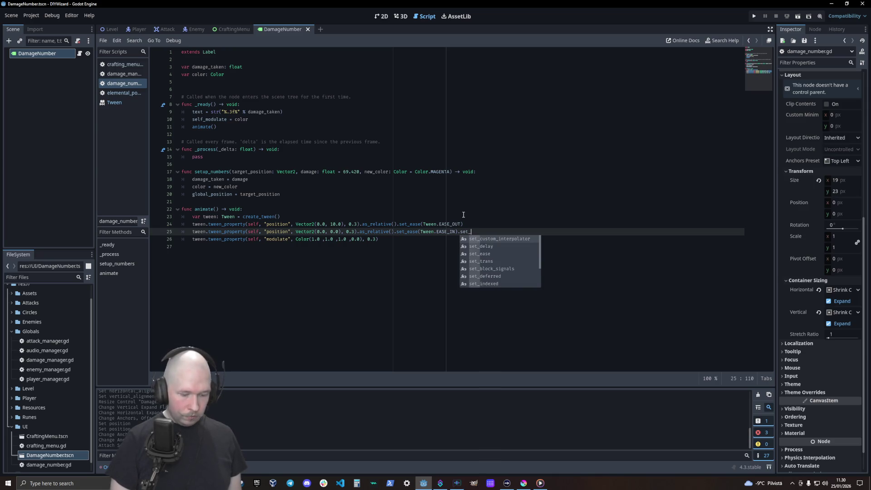
type("pa")
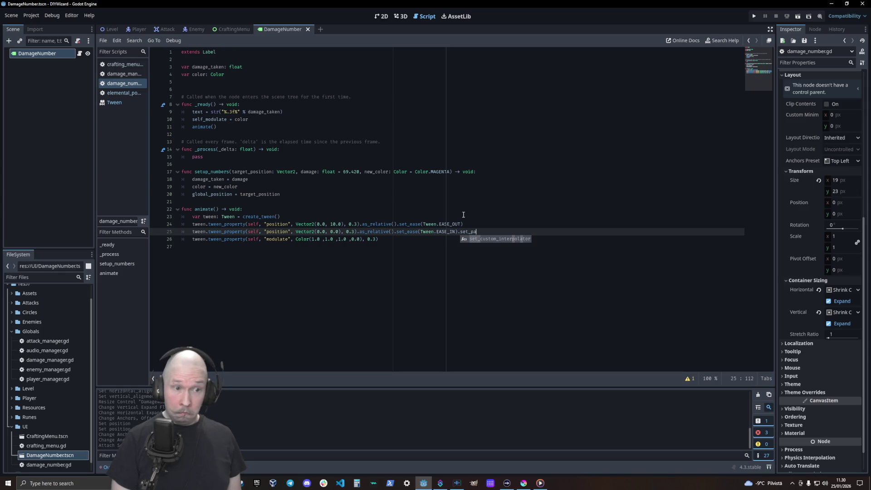
type("ralell(")
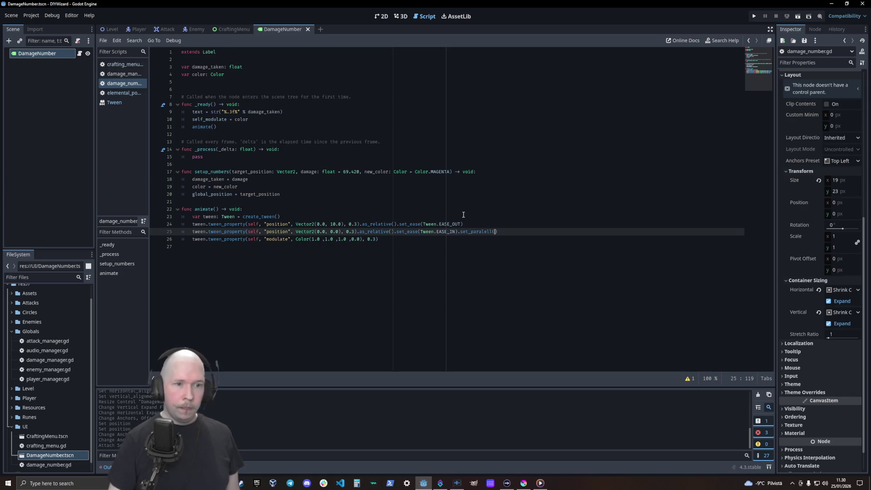
left_click(111, 103)
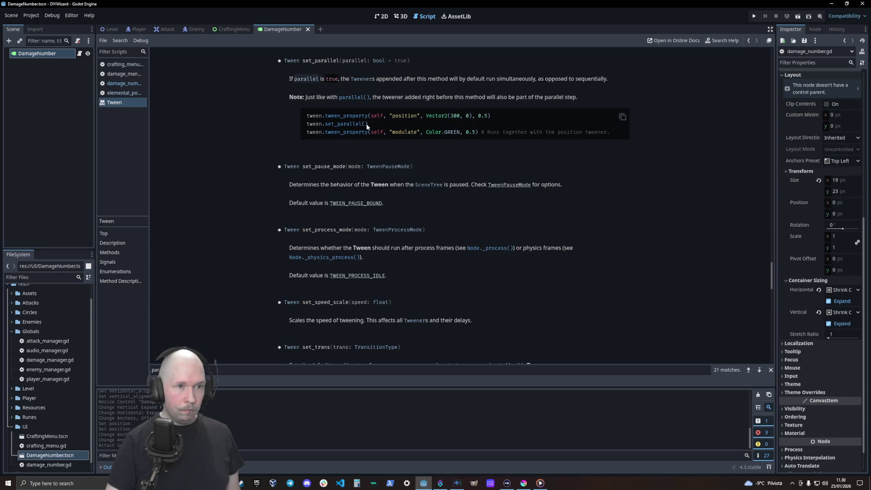
left_click(123, 83)
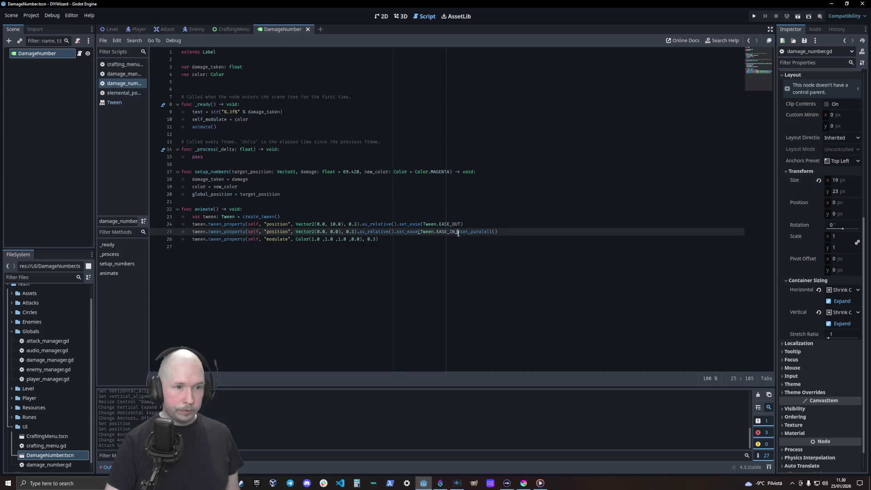
- Put tween.set_paralell() on its own line above the EASE_IN position tween
left_click(484, 232)
key("Return")
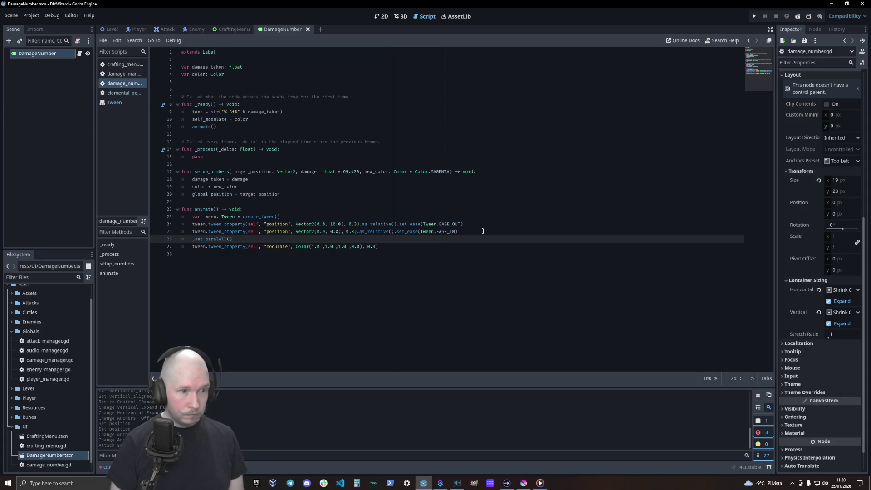
type("teww")
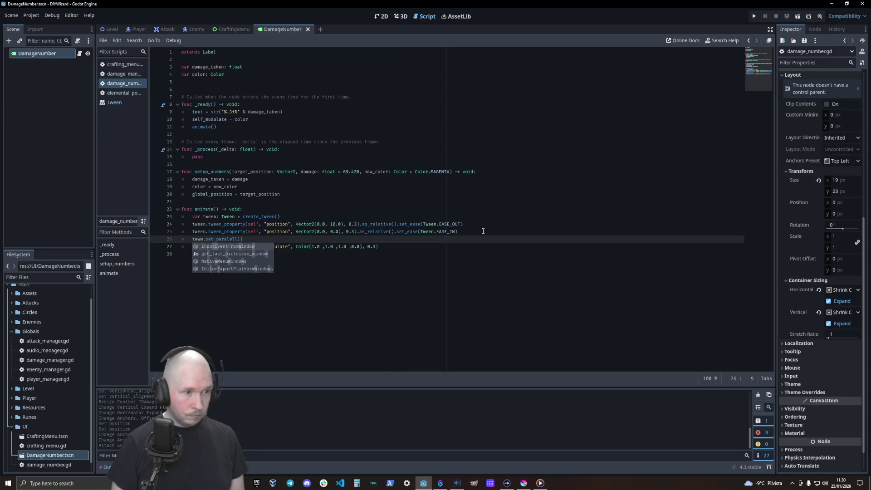
key("BackSpace")
key("BackSpace")
key("BackSpace")
type("ween")
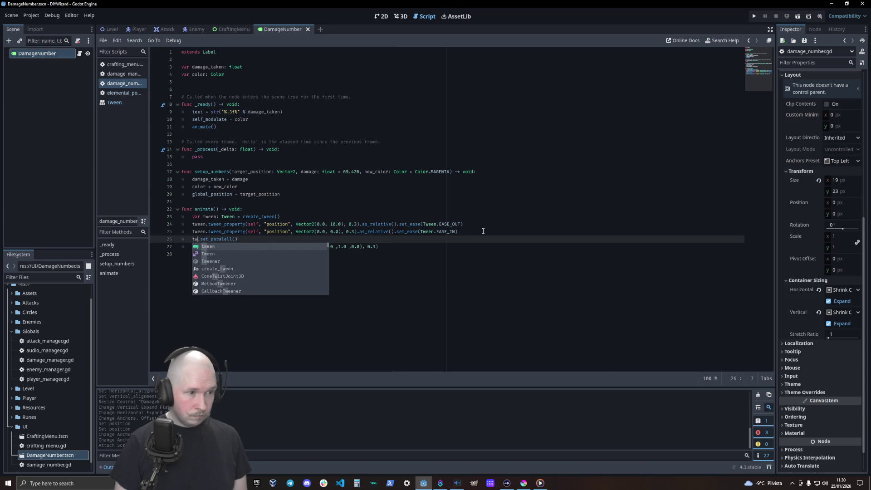
key("alt+Up")
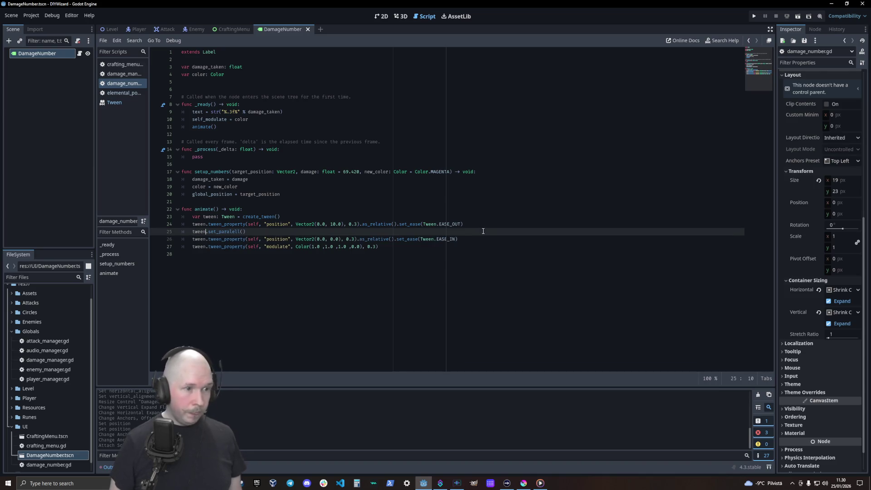
left_click(482, 225)
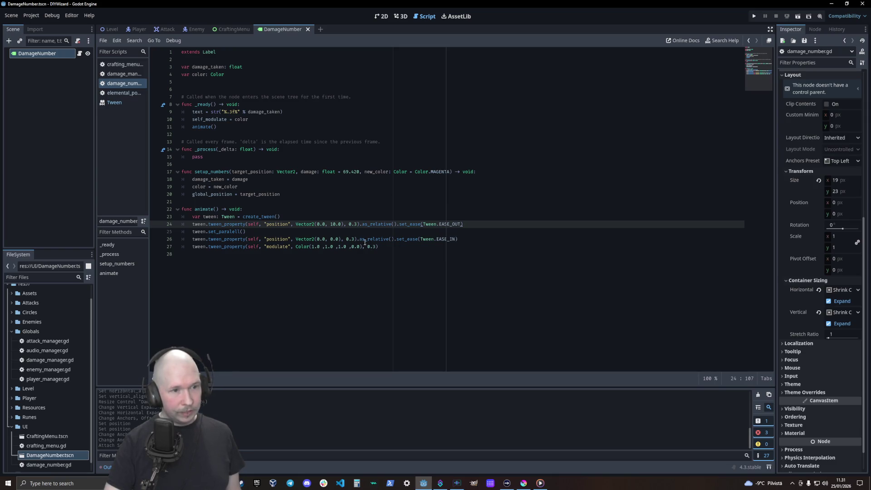
- Add queue_free() on a new line after the modulate fade tween
left_click(381, 251)
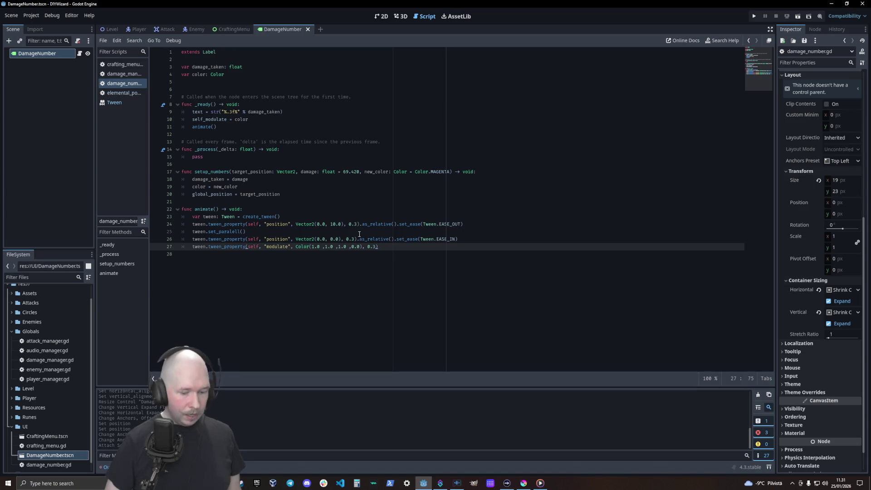
key("Return")
type("qu")
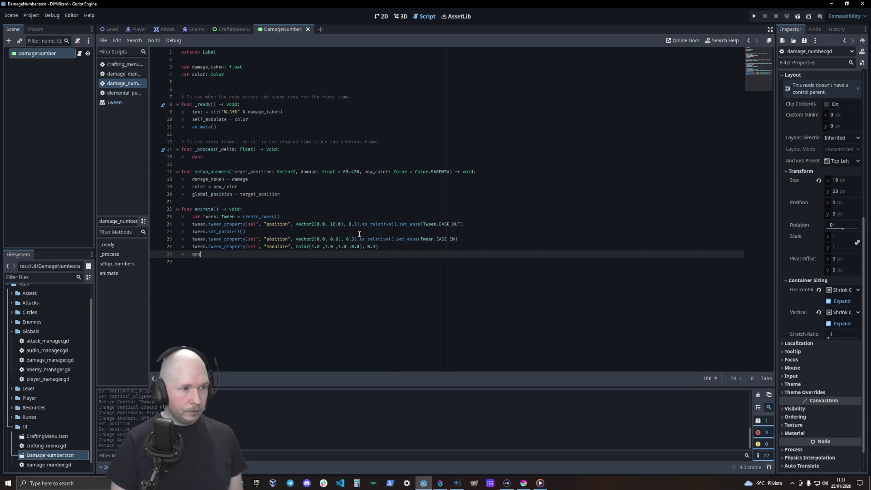
type("e")
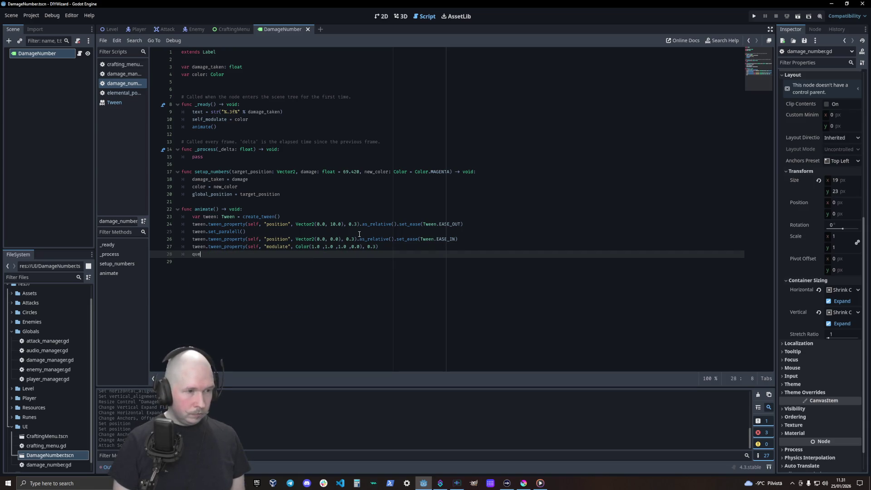
key("Down")
key("Return")
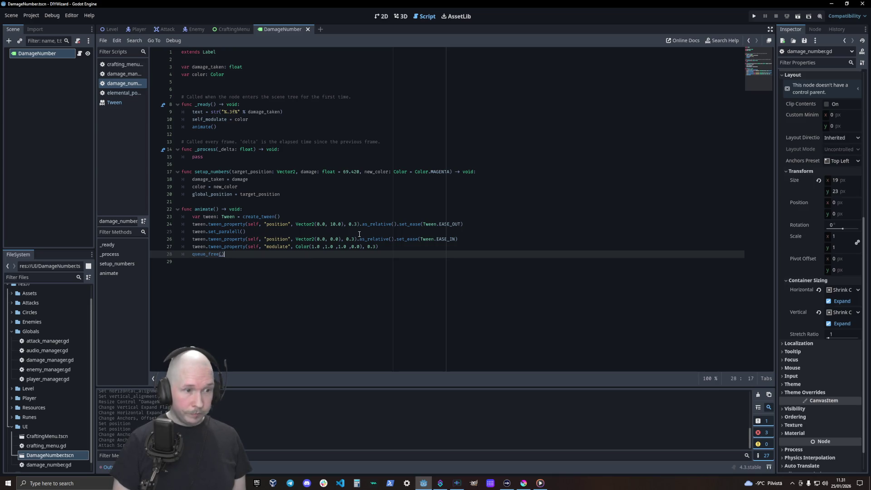
- Make the modulate fade tween awaited, ending with .finished
key("Up")
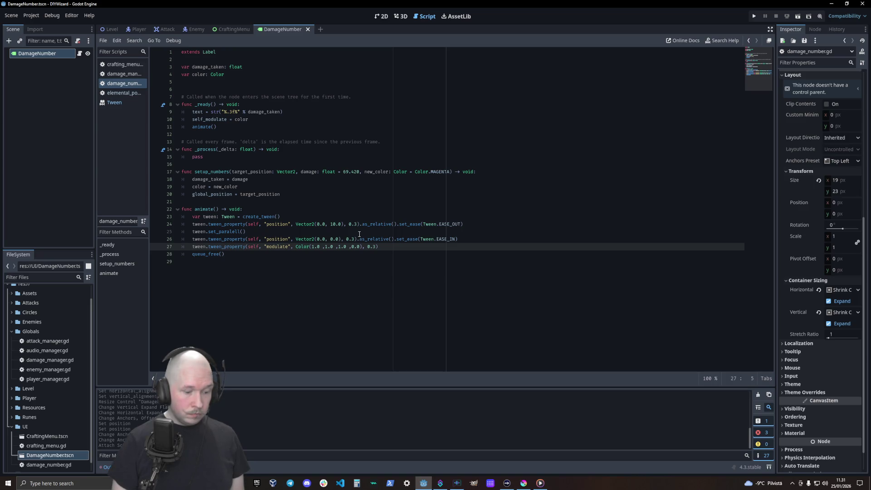
type("await ")
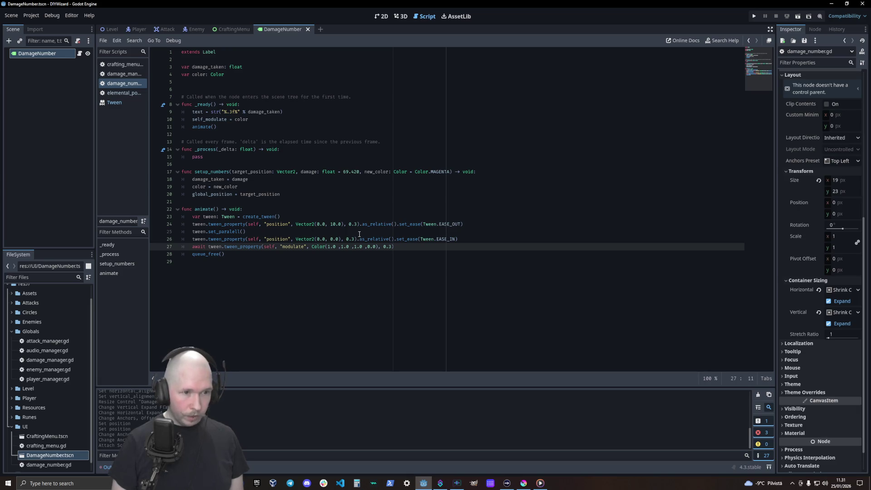
type("f")
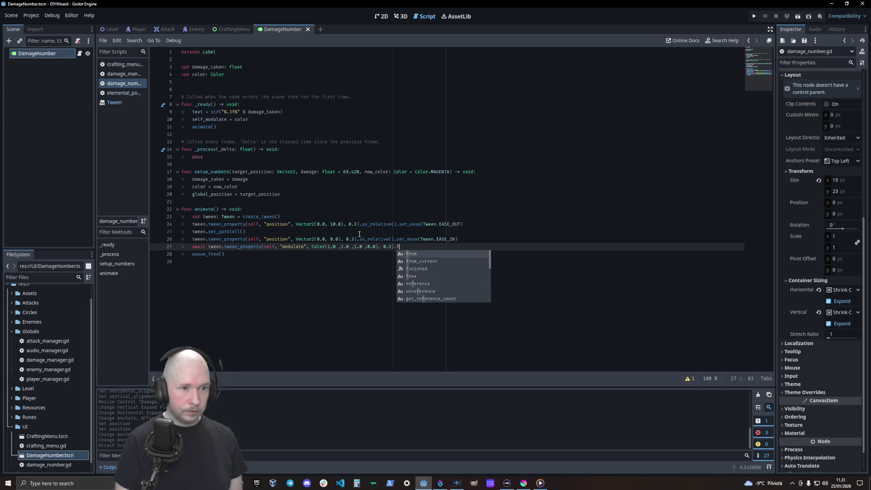
type("in")
key("Return")
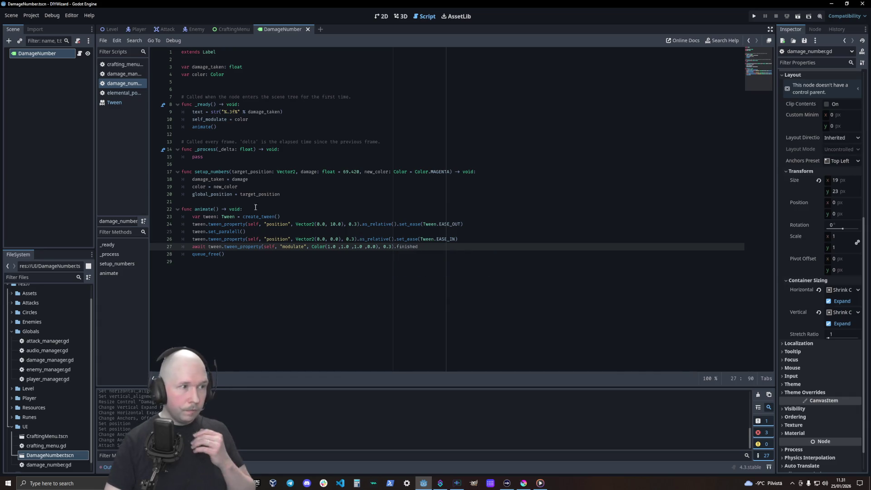
left_click(114, 102)
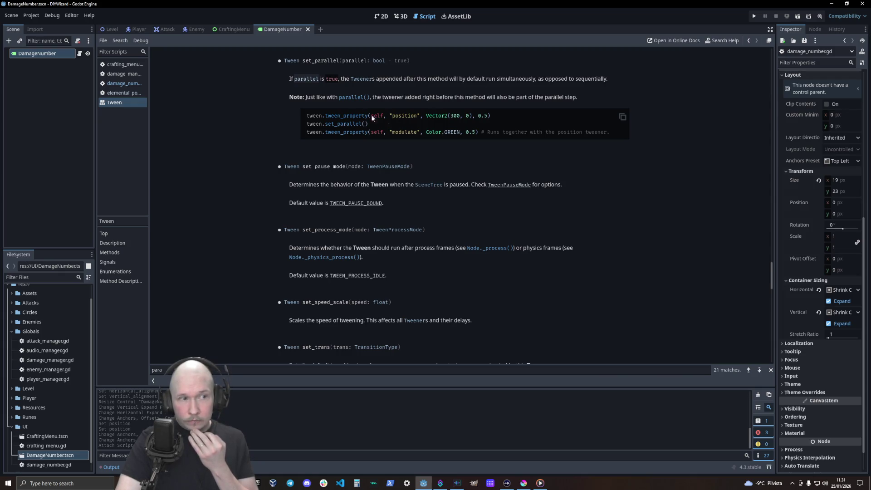
- Move tween.set_paralell() below the EASE_IN tween, then switch to damage_manager.gd
left_click(123, 84)
left_click(284, 234)
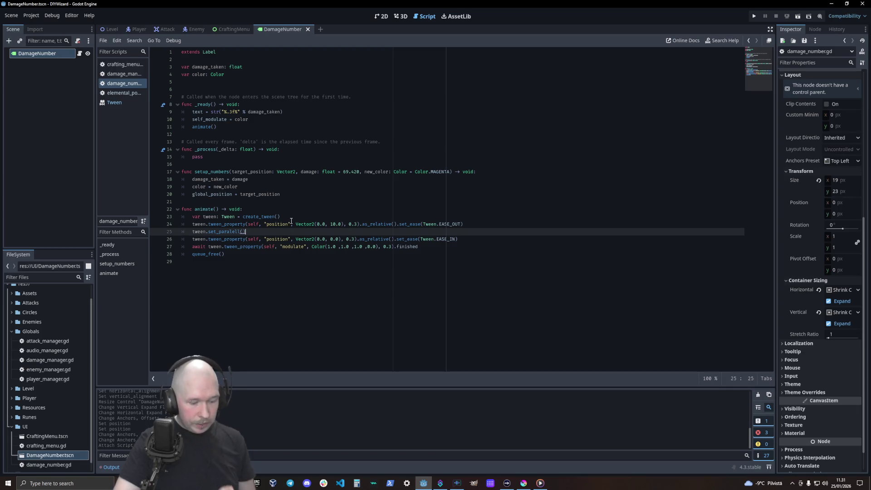
key("alt+Down")
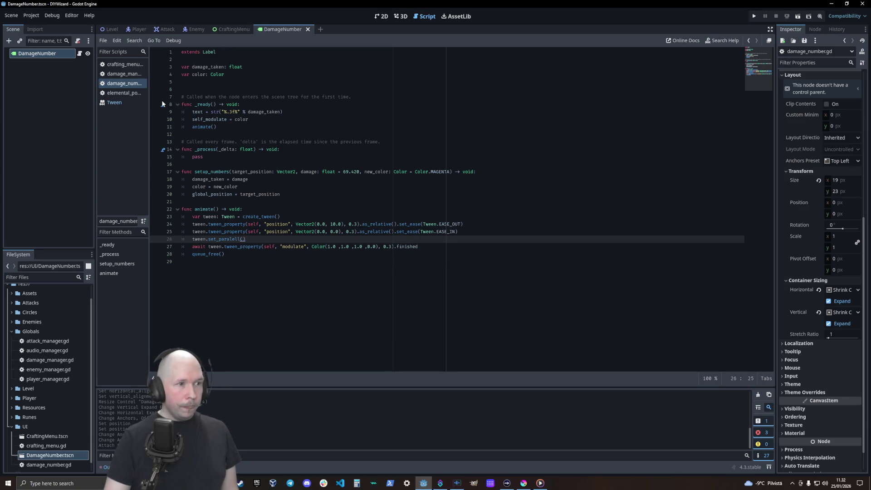
left_click(129, 73)
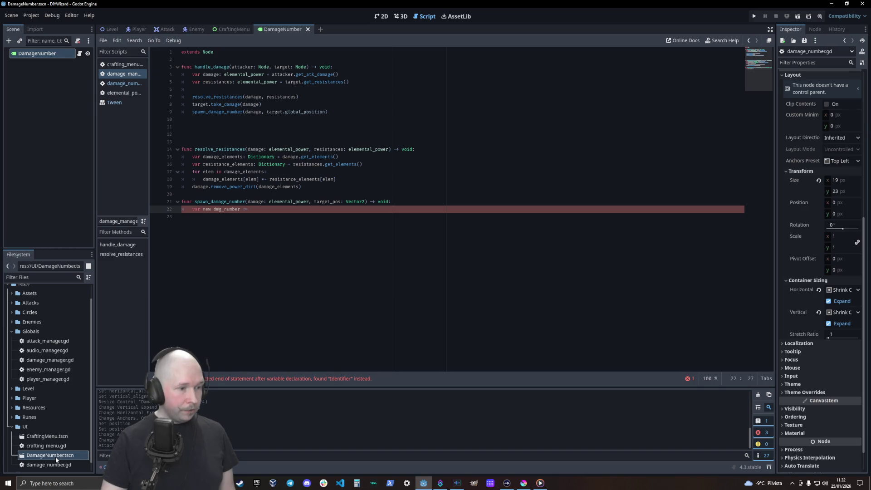
- Add a DAMAGE_NUMBER preload constant for DamageNumber.tscn at the top of the script, padded with blank lines
mouse_move(57, 460)
left_mouse_down()
mouse_move(220, 273)
mouse_move(274, 61)
left_mouse_up()
left_click(262, 53)
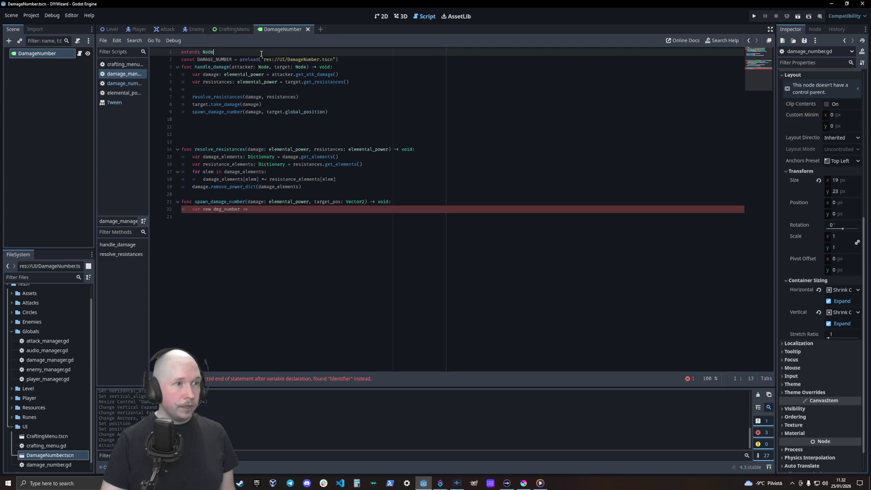
key("Return")
key("Down")
key("Down")
key("Return")
key("Return")
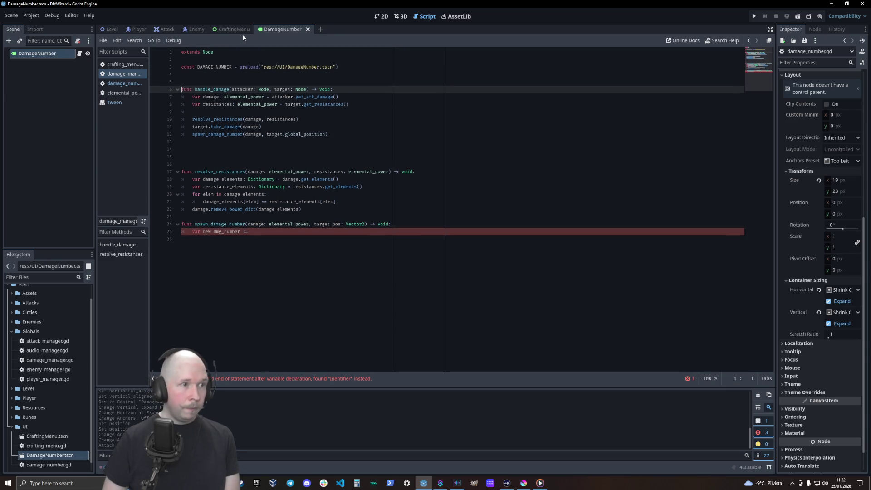
- Complete line 25 as new_dmg_number = DAMAGE_NUMBER.instantiate(), then start a new line
left_click(273, 228)
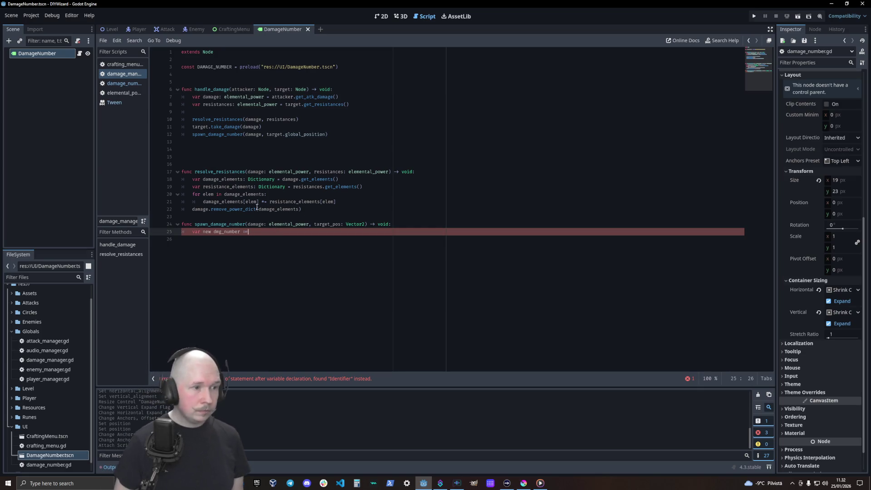
key("Left")
key("Left")
key("Left")
key("BackSpace")
type("_")
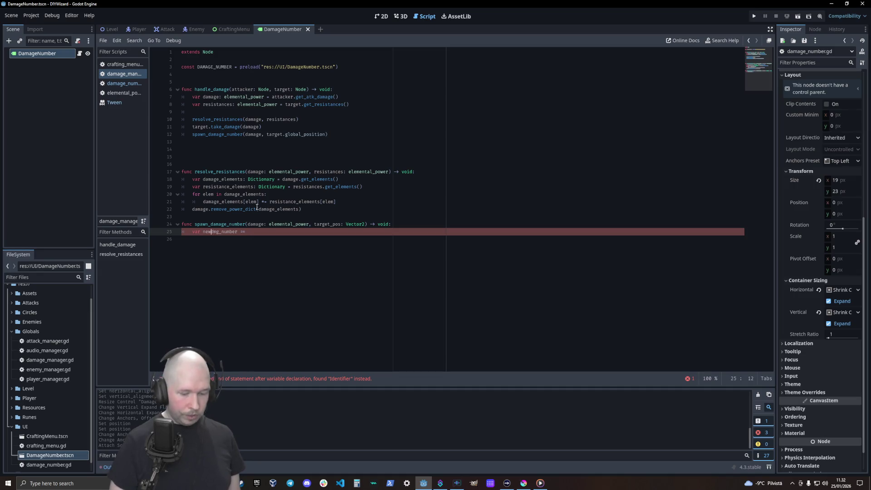
key("End")
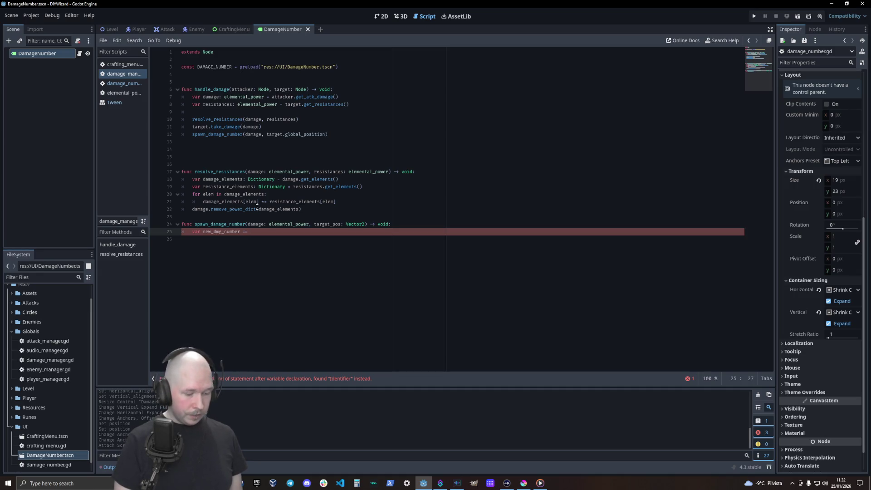
type("DAMA")
key("Return")
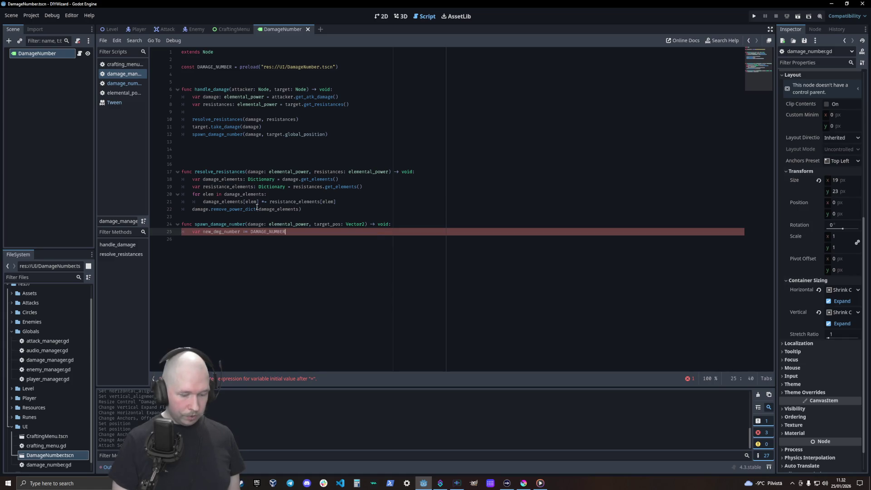
type(".instantiate(")
key("Return")
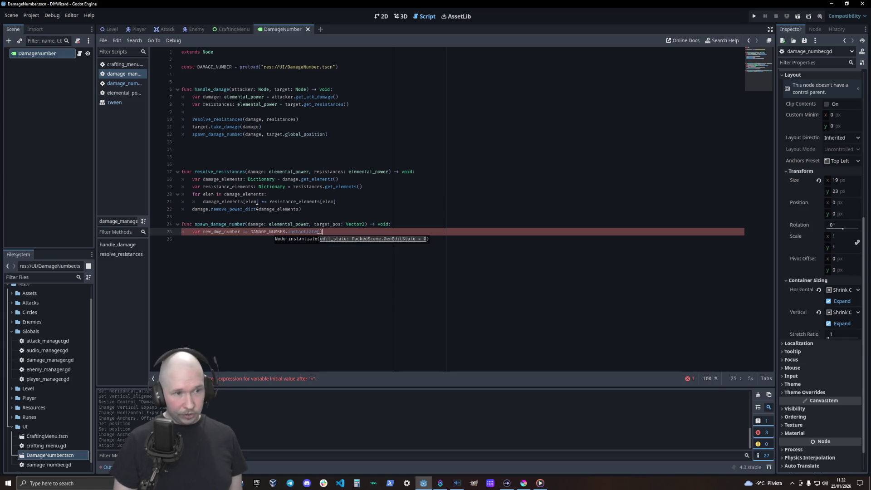
key("Return")
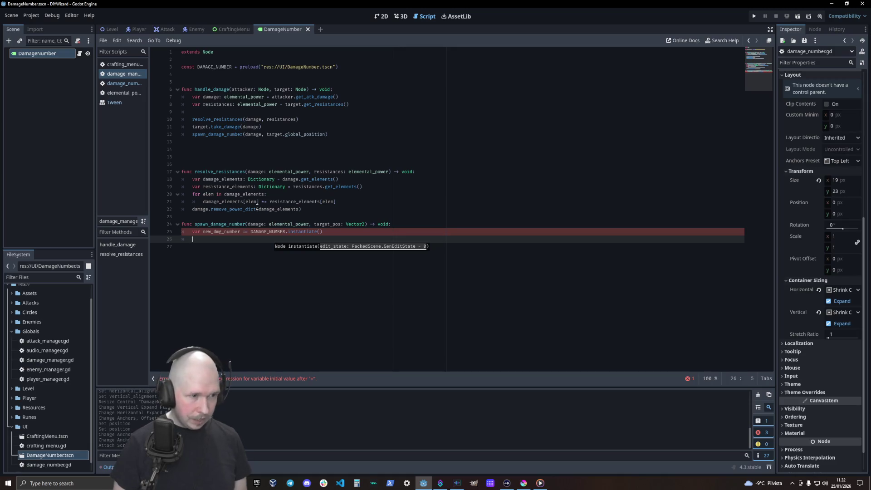
- Begin the call new_dmg_number.setup_numbers(target_pos, …) on line 26
type("new_dmg_number.")
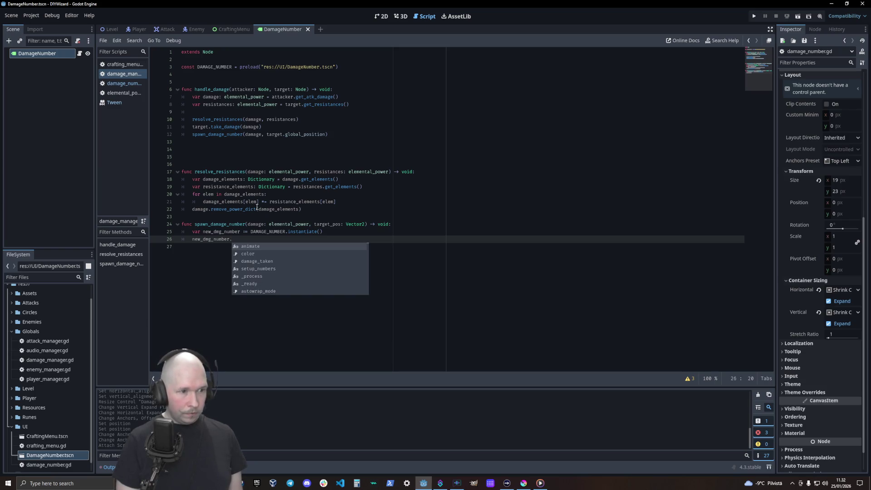
type("s")
key("Down")
key("Return")
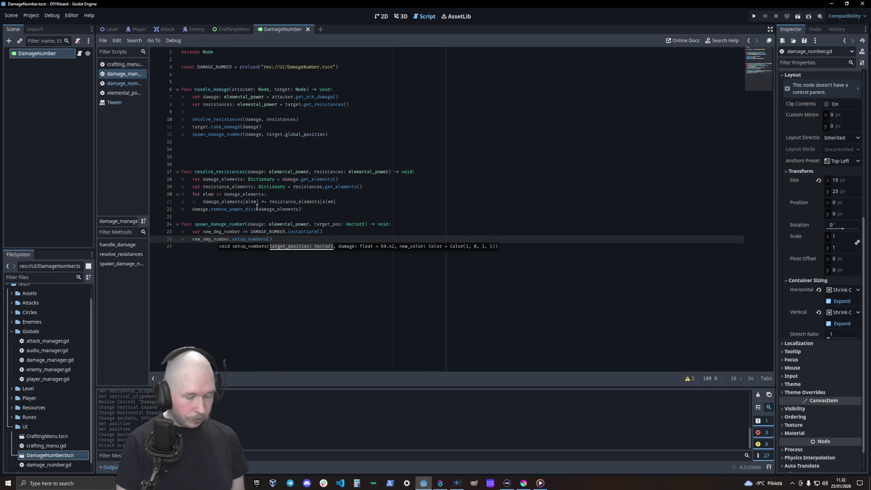
type("ta")
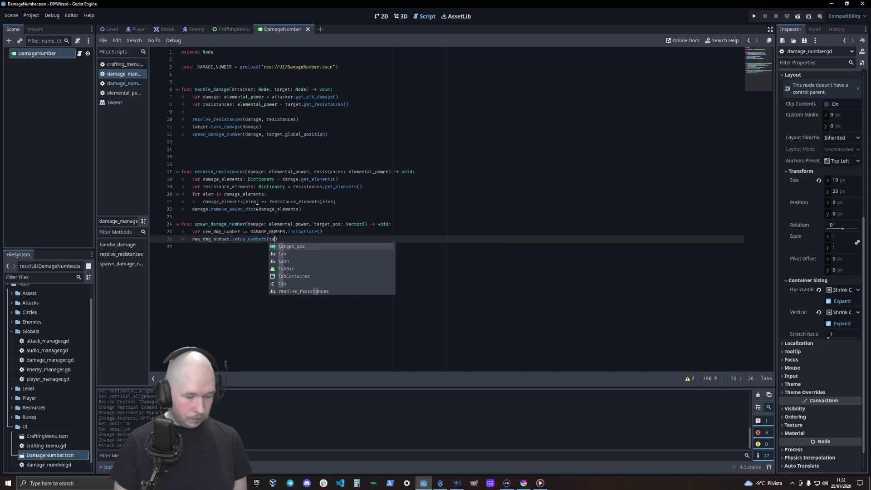
key("Return")
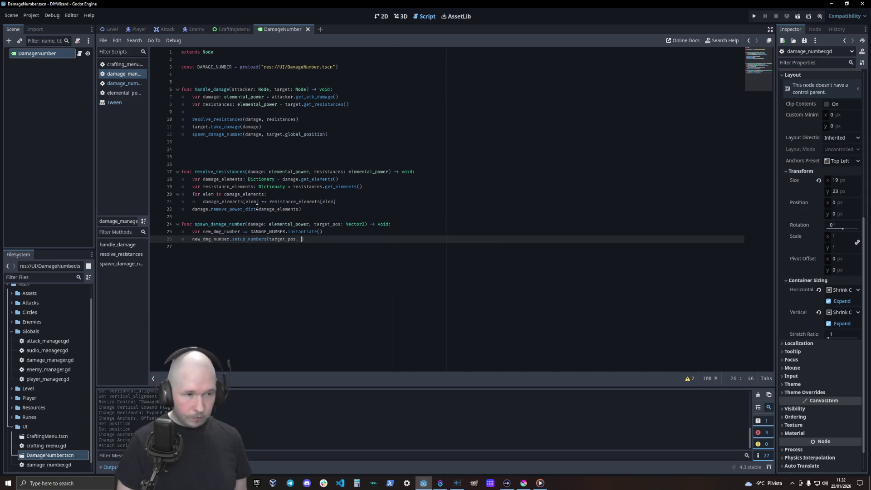
type(",")
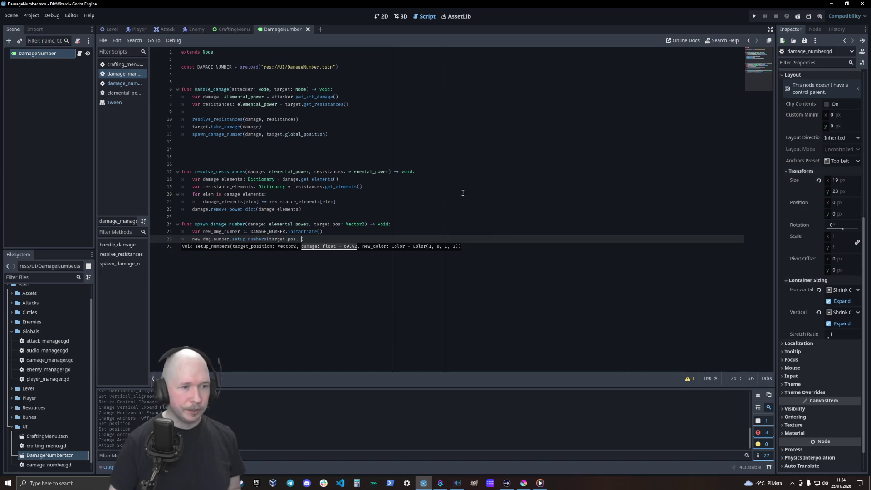
- Delete the trailing comma so line 26 reads new_dmg_number.setup_numbers(target_pos)
left_click(460, 263)
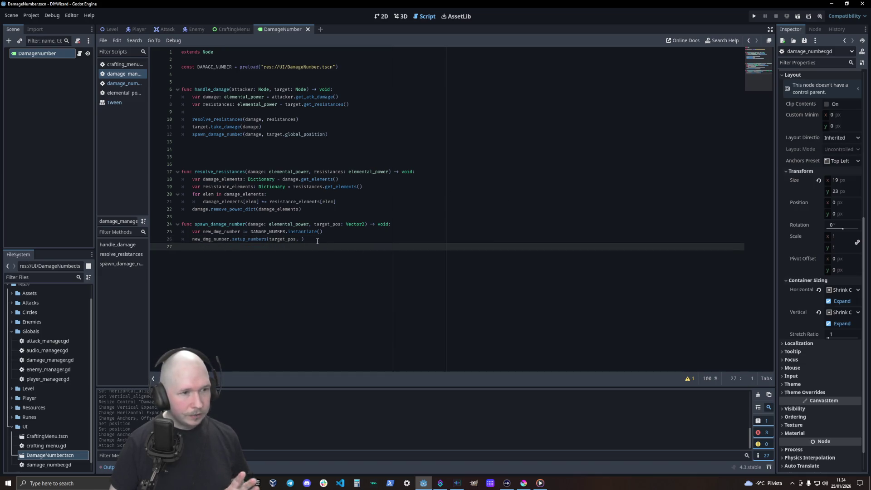
left_click(299, 240)
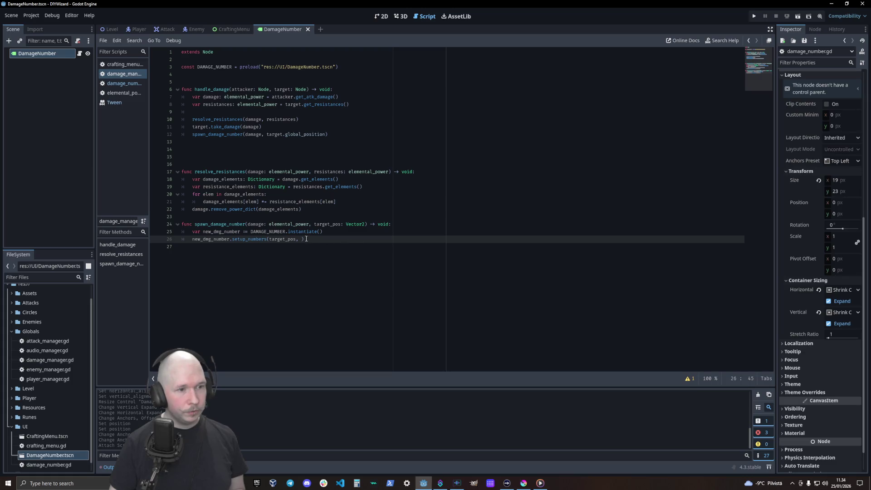
key("Right")
key("BackSpace")
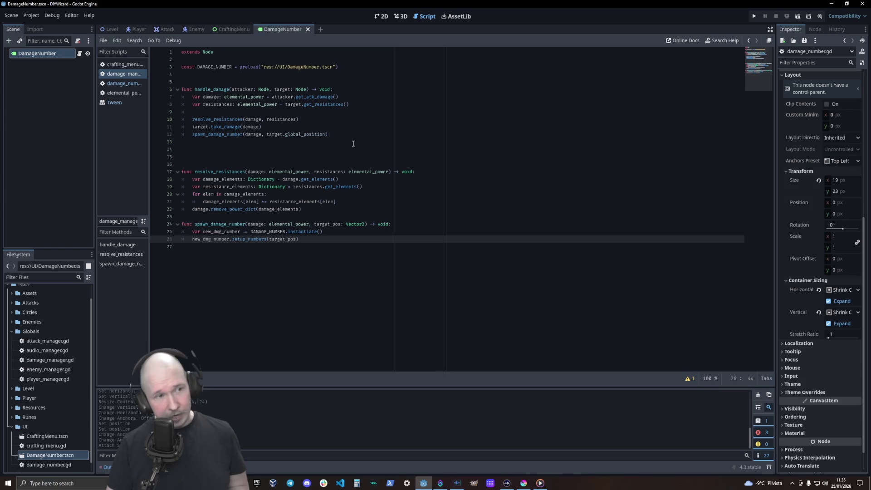
left_click(274, 126)
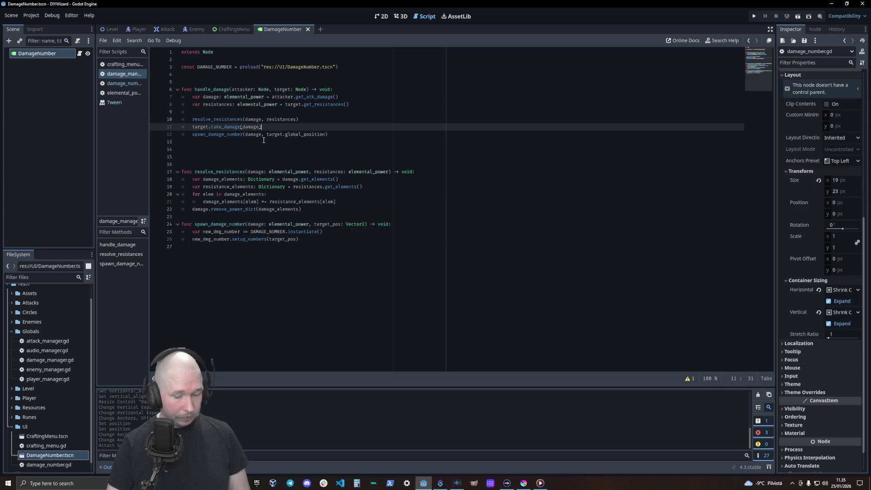
- Add a TODO below take_damage: separate number per element, or one collective mixed-colour damage number?
key("Return")
type("# TODO: ")
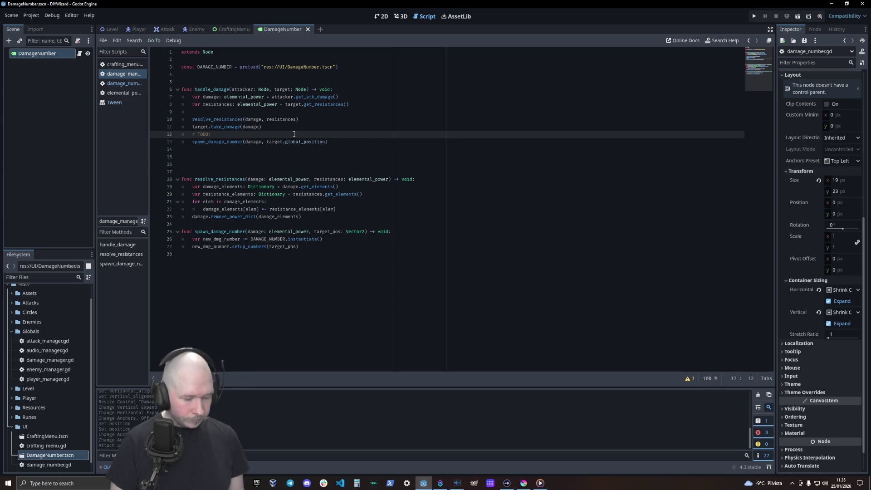
type("make separa")
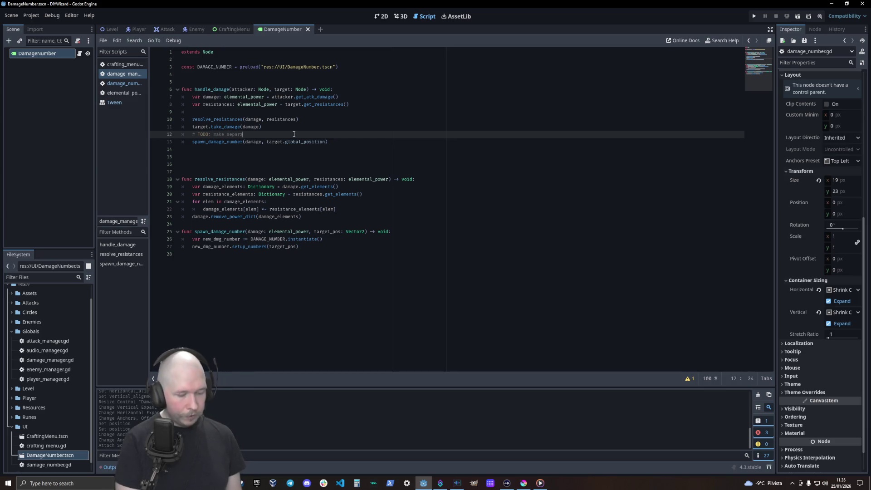
type("te number for every ")
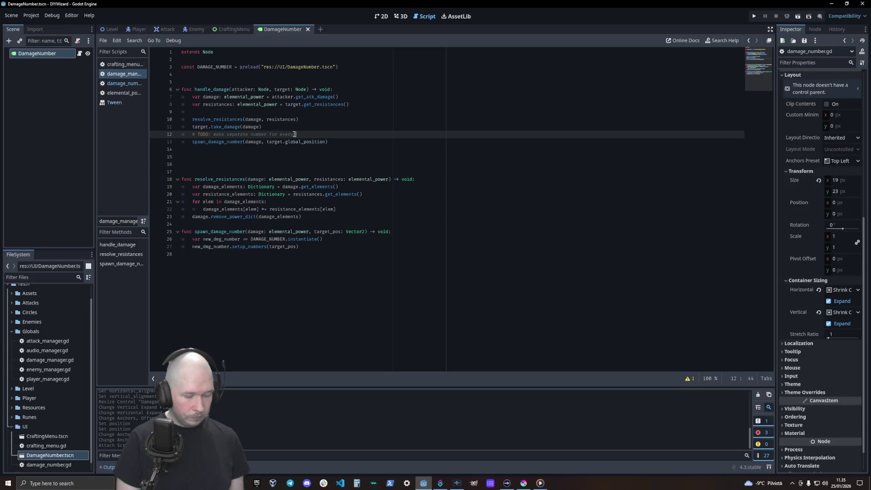
type("element ")
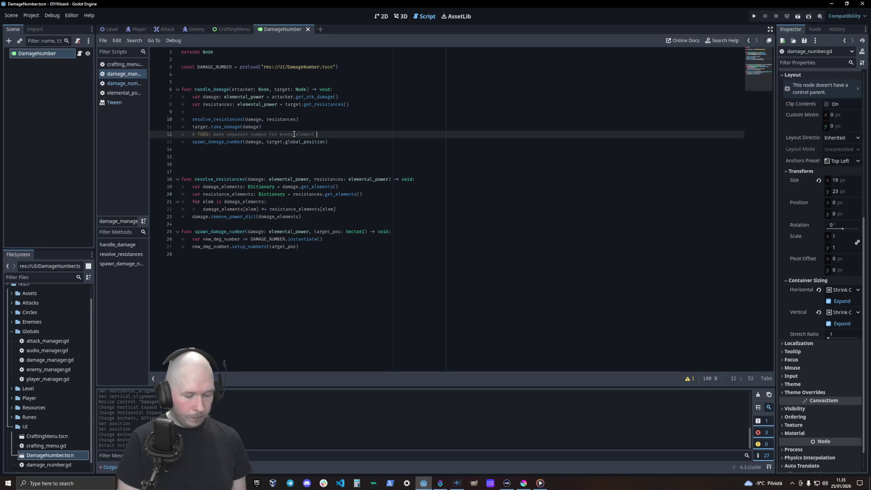
type("doing damage")
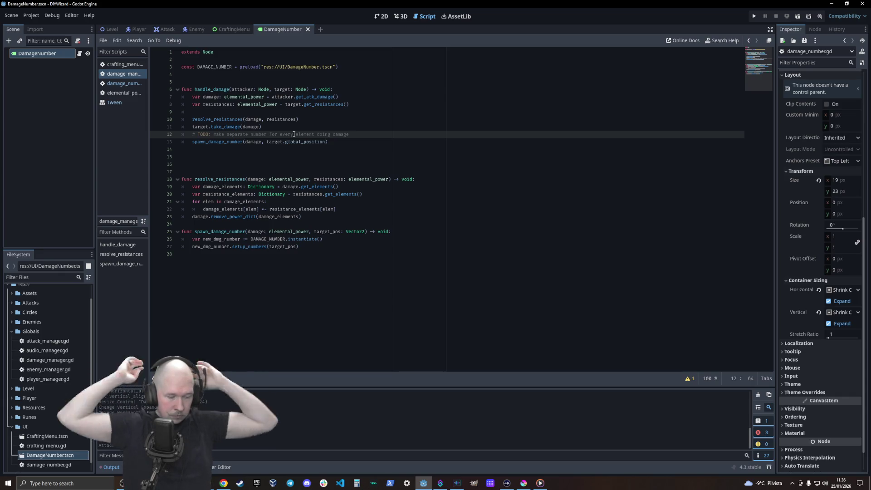
type("'")
type(" Or a ")
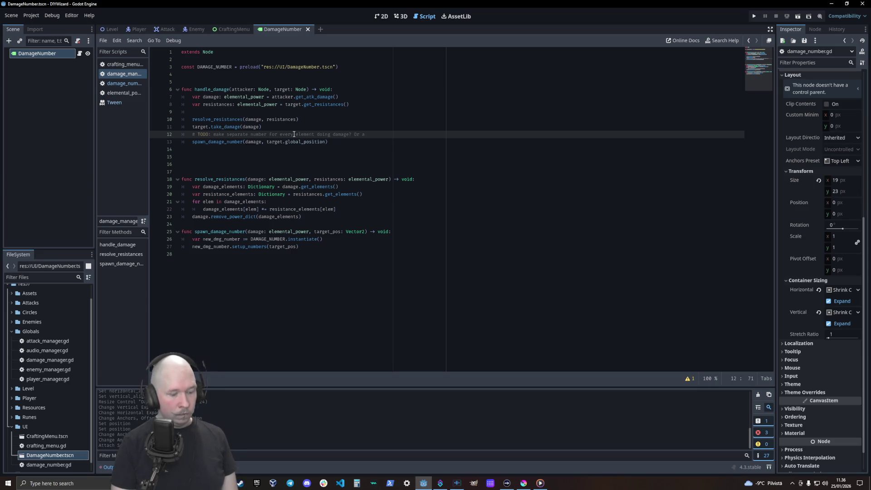
type("collective damage with")
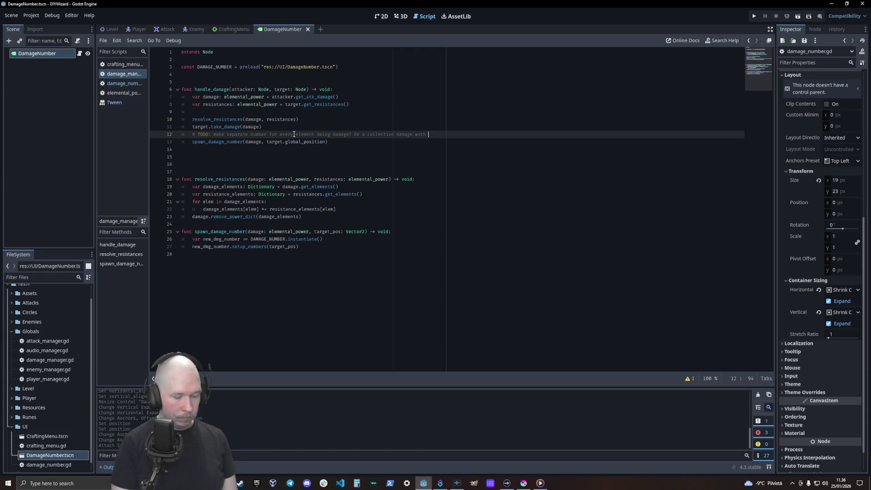
type("mu")
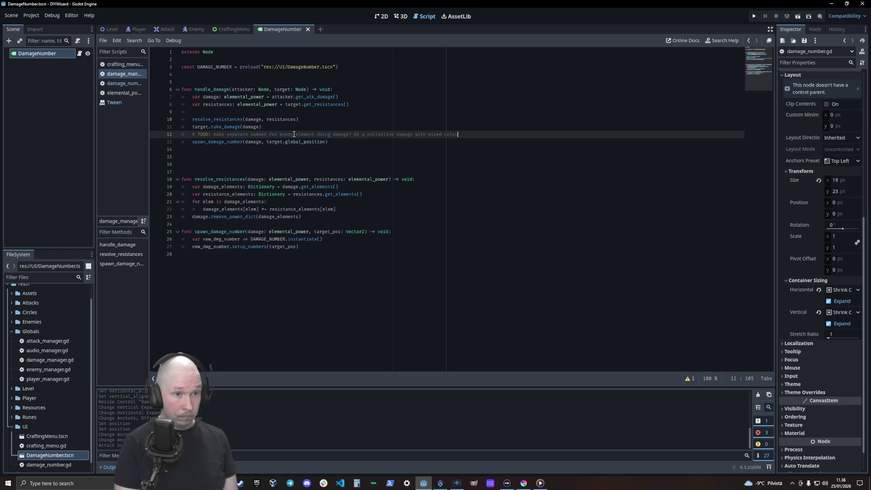
type(" for every eleme")
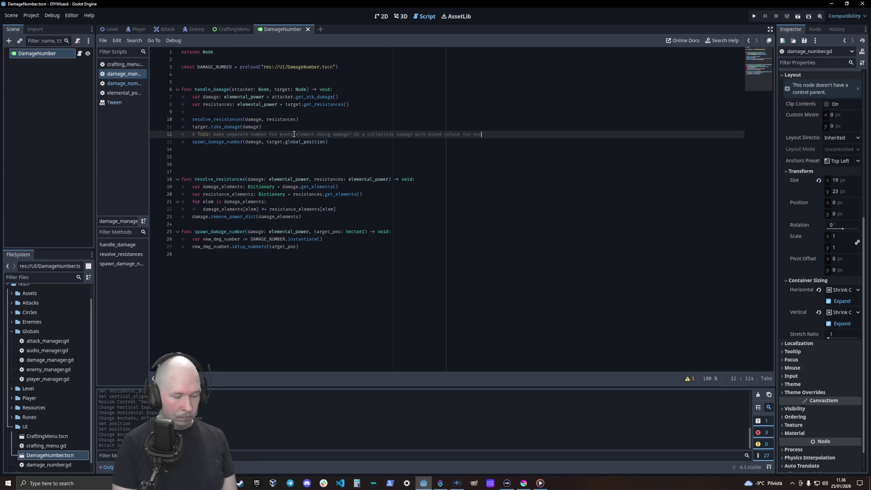
type("nt")
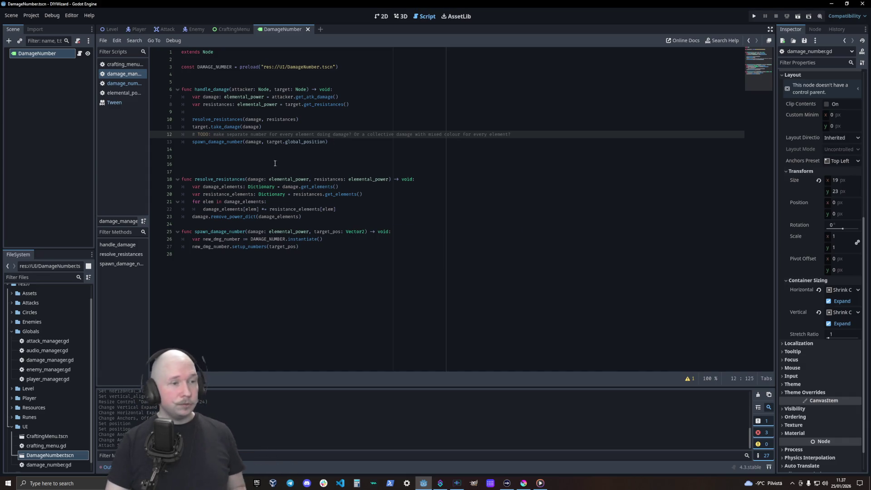
double_click(253, 142)
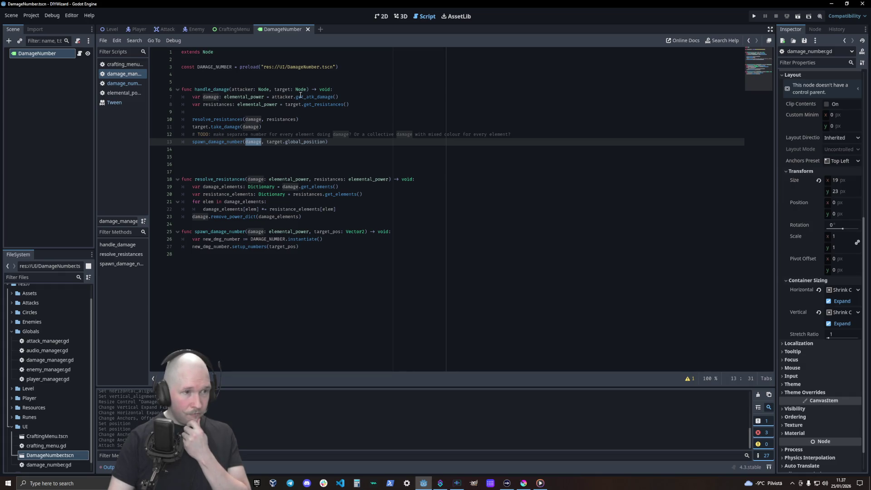
- Change spawn_damage_number's parameter to damage_num: float, with extra blank lines above the function
double_click(293, 180)
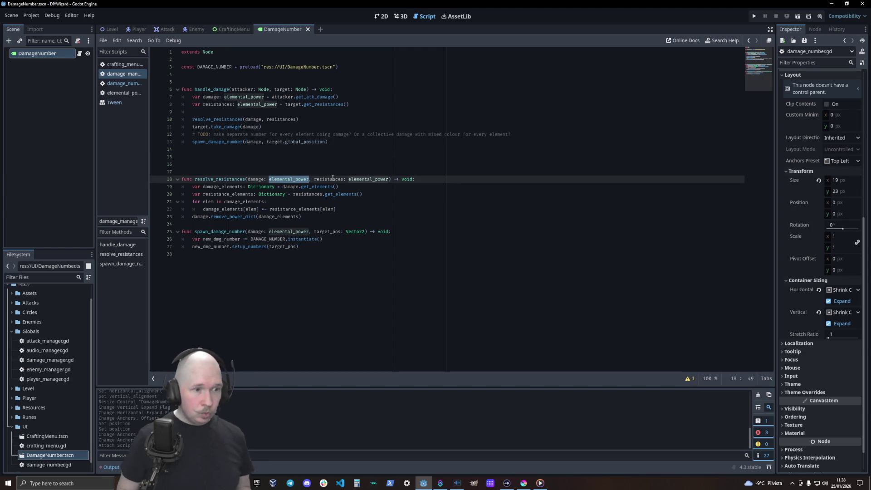
left_click(196, 225)
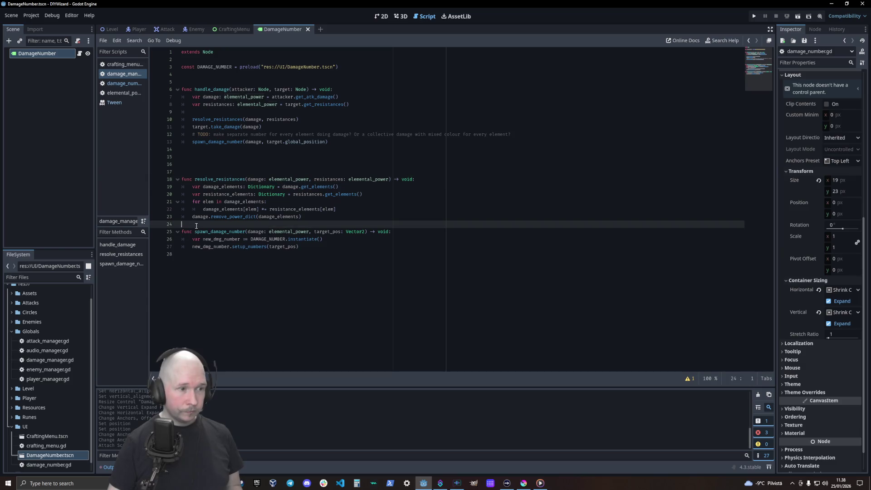
key("Return")
key("Return")
key("Return")
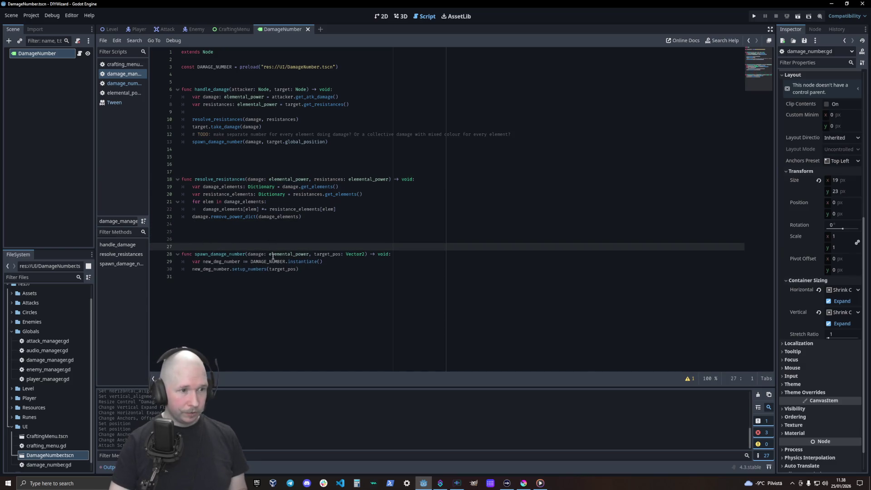
left_click(263, 254)
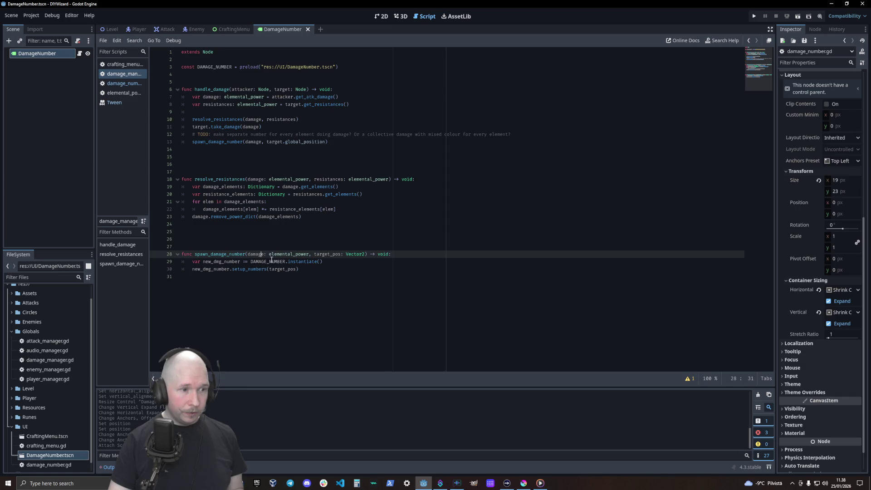
type("_num")
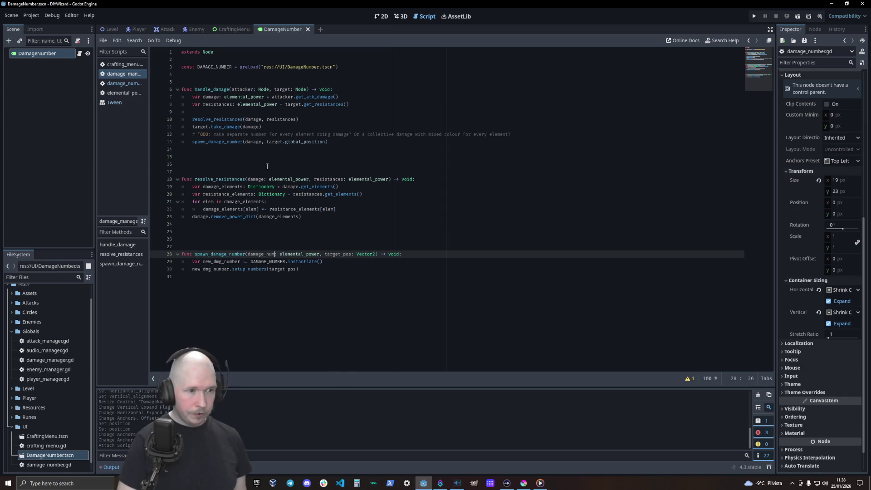
key("Delete")
key("Delete")
key("Delete")
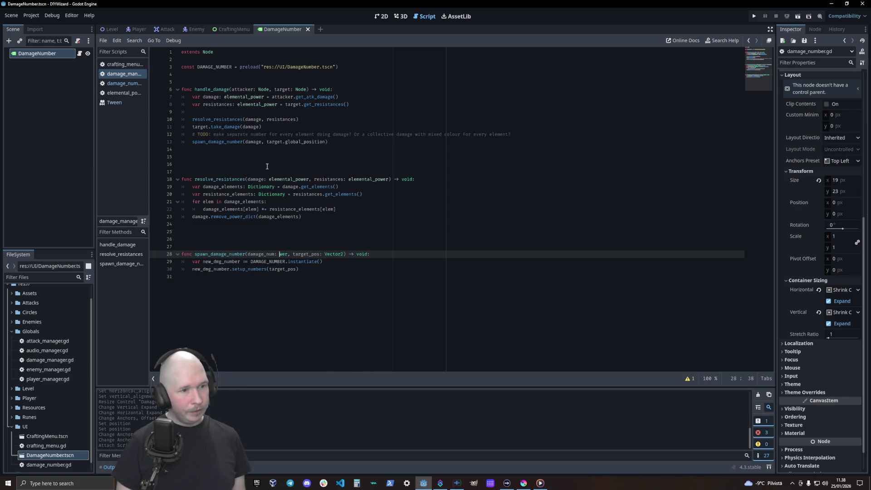
type("float")
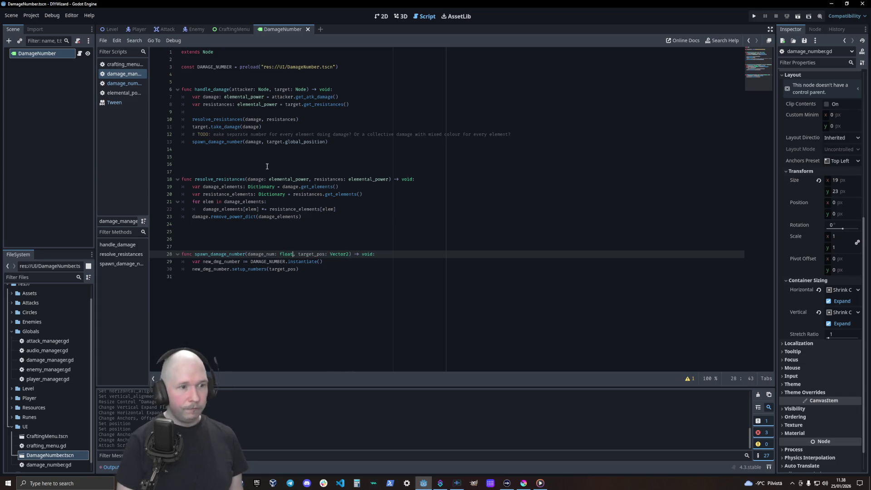
left_click(242, 262)
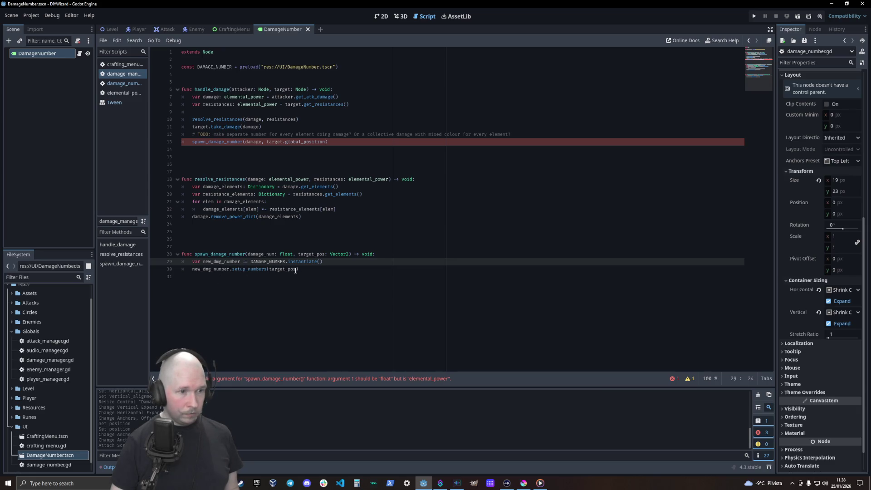
- Change the first argument of the line 13 call to damage.get_total()
left_click(262, 143)
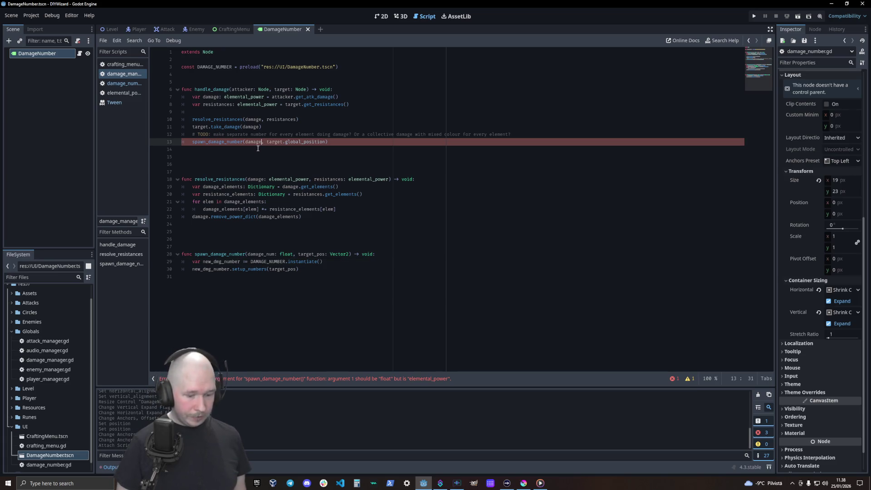
type(".get")
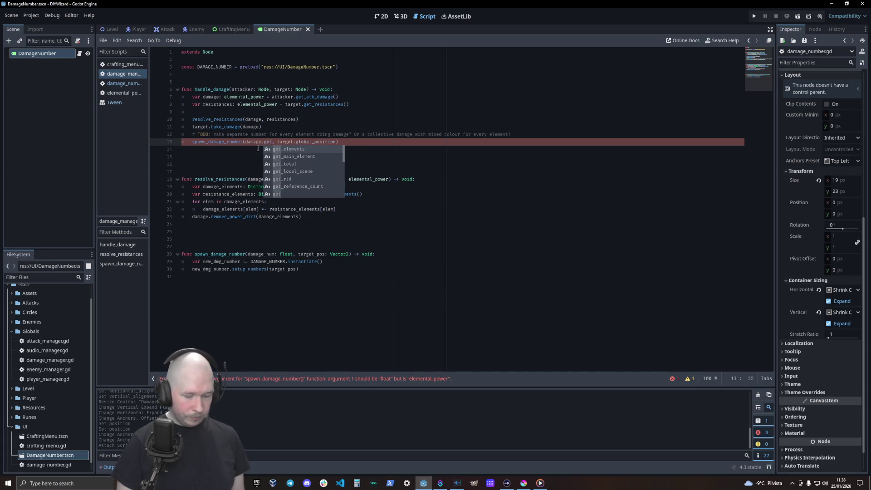
type("_tyotla")
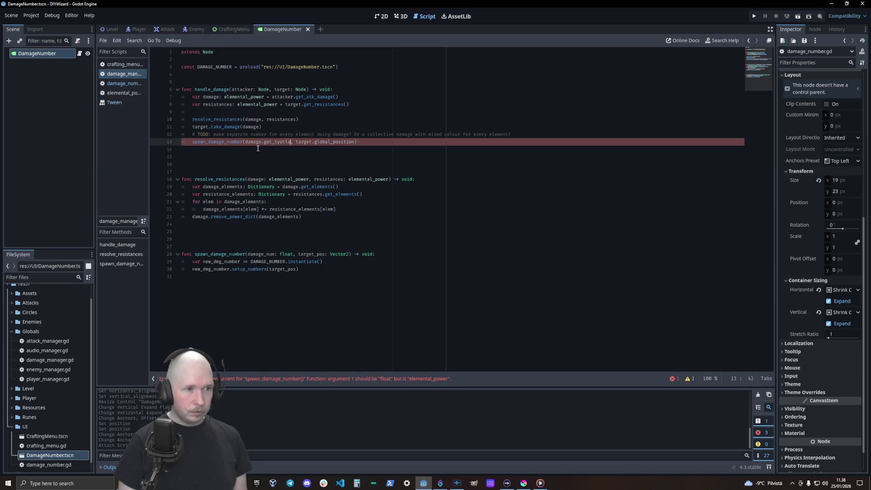
key("BackSpace")
key("BackSpace")
key("BackSpace")
type("total")
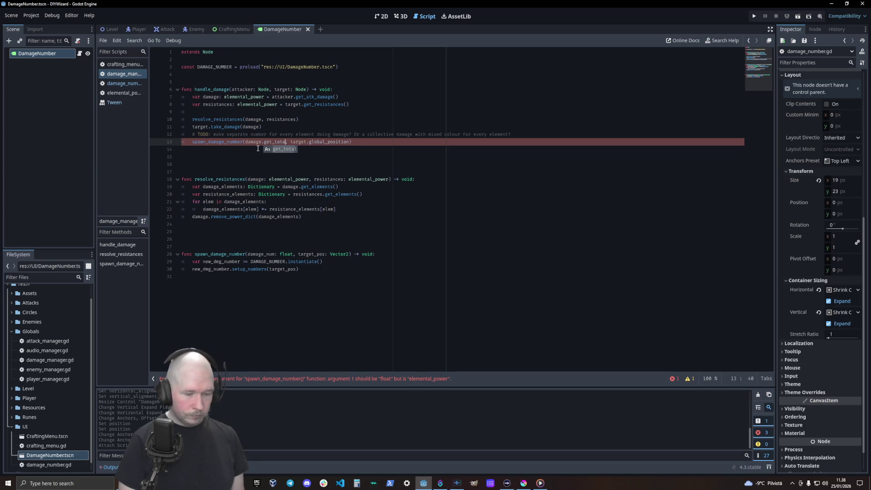
type("(")
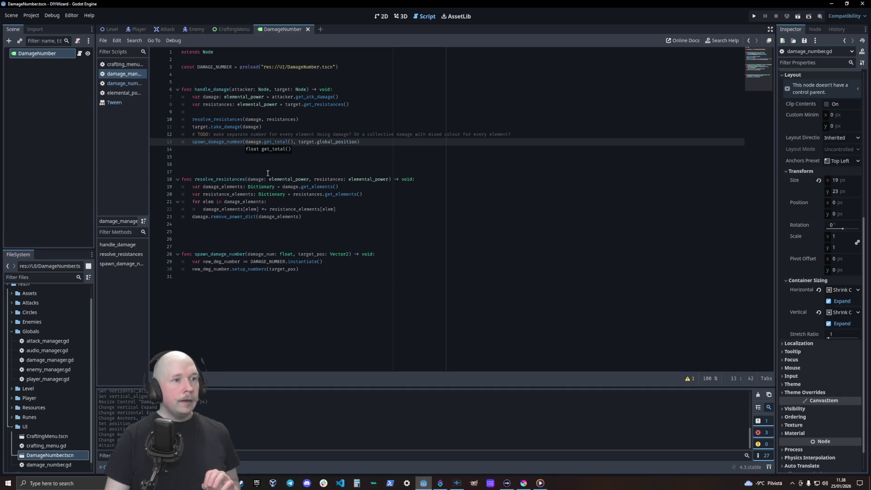
- Review elemental_power.gd and damage_number.gd, return to damage_manager.gd, and expand the Attacks folder
left_click(267, 173)
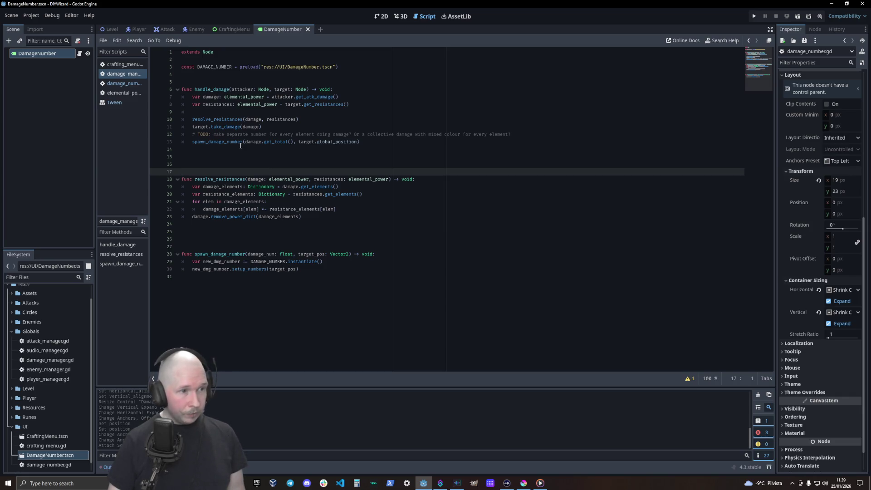
key("alt+Right")
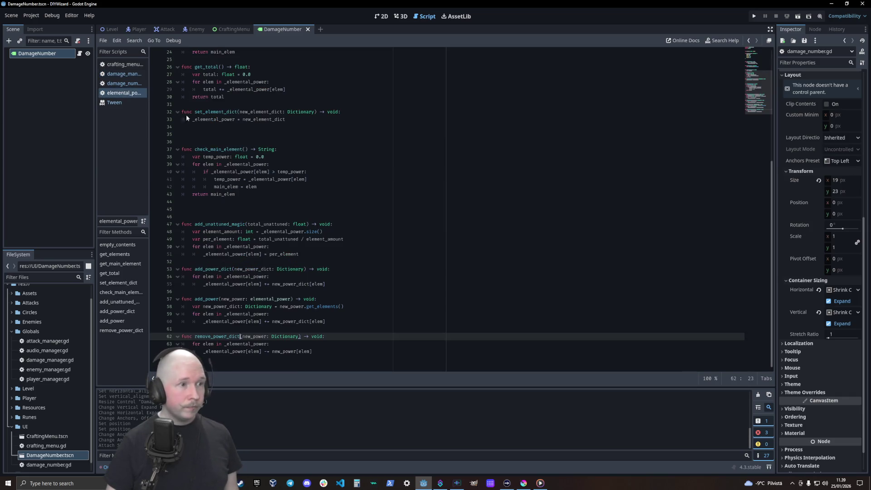
scroll(226, 201, "up", 6)
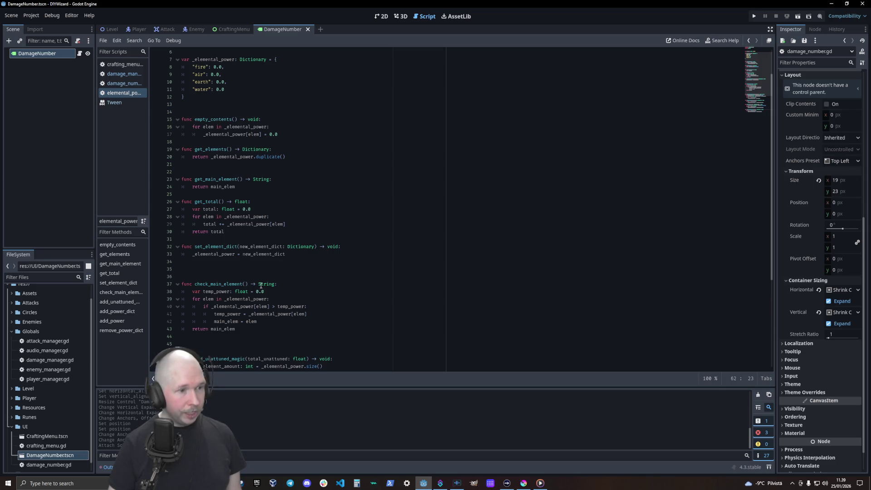
left_click(122, 84)
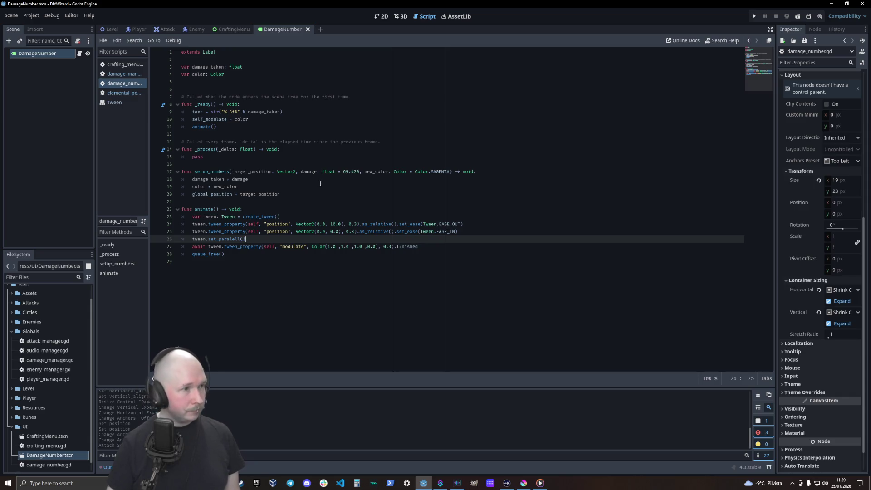
left_click(122, 74)
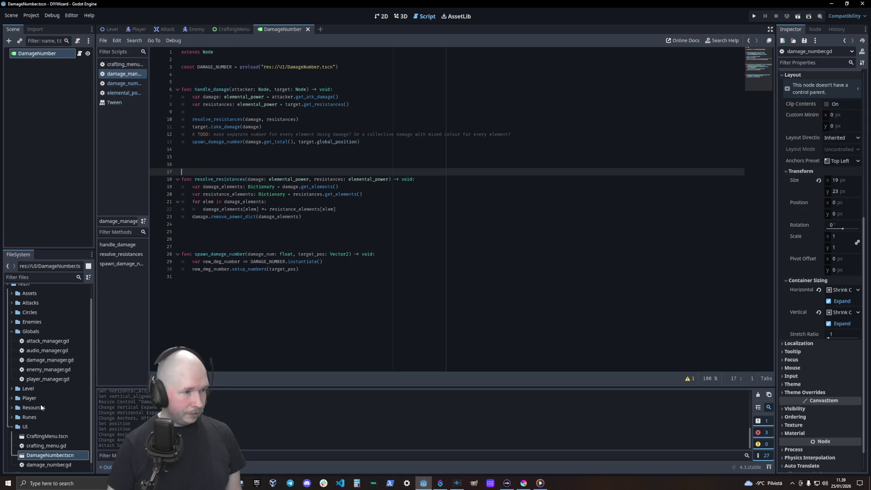
left_click(12, 301)
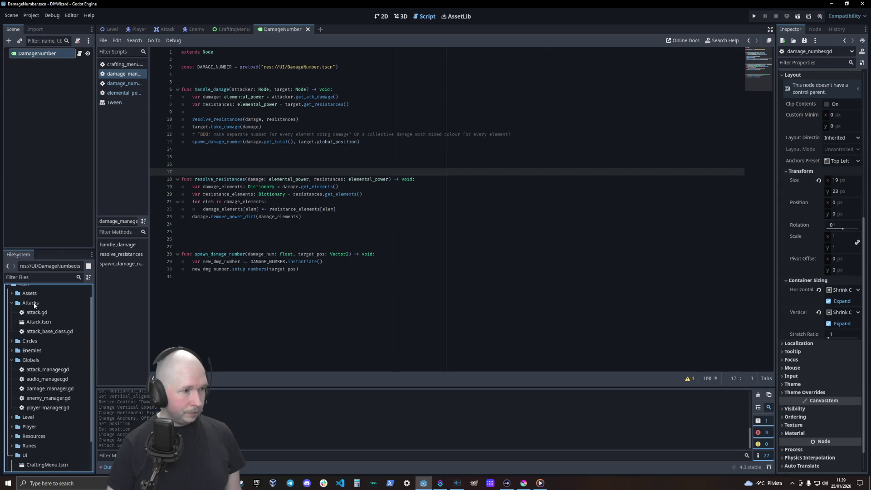
- Open the Attack scene and bring up its attack.gd script in the editor
double_click(37, 320)
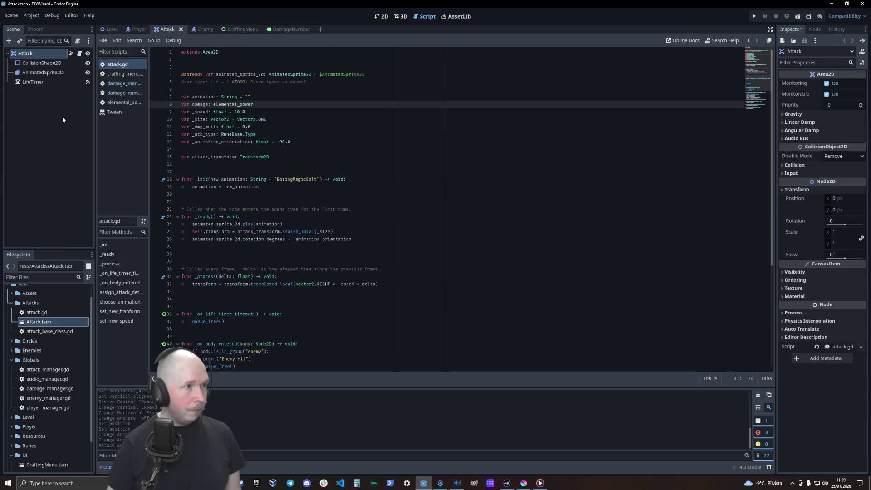
left_click(120, 83)
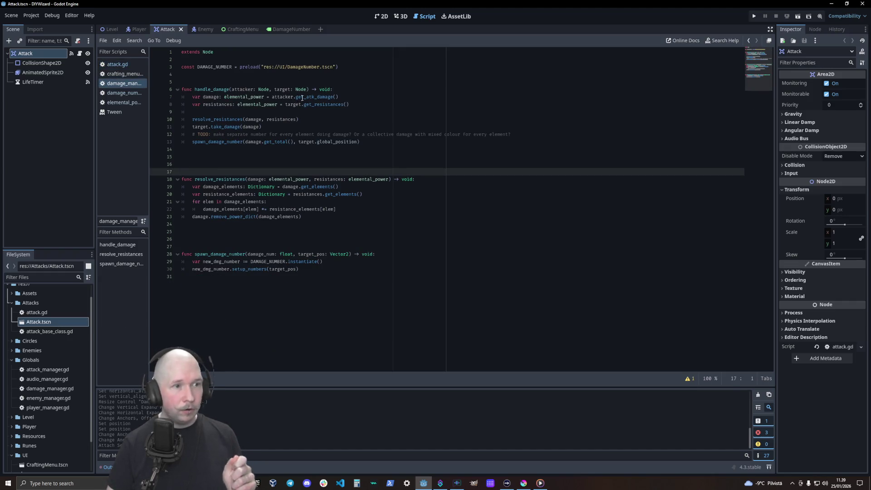
left_click(117, 64)
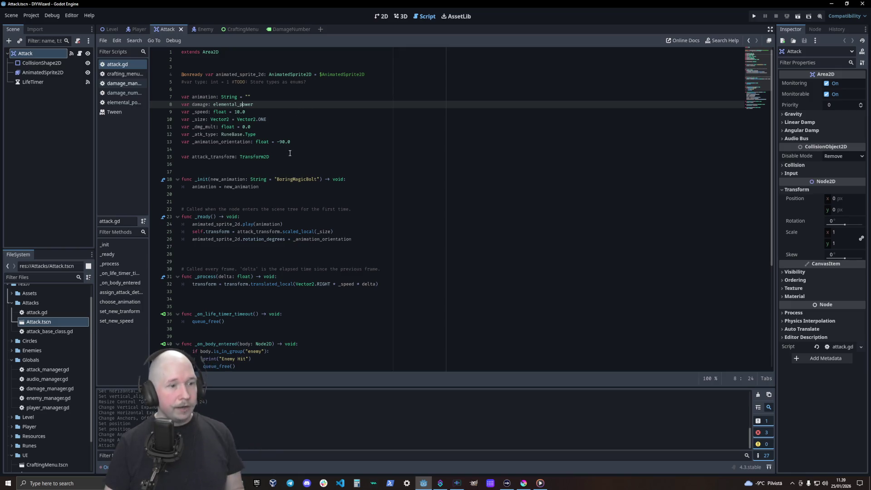
scroll(292, 162, "down", 5)
left_click(254, 363)
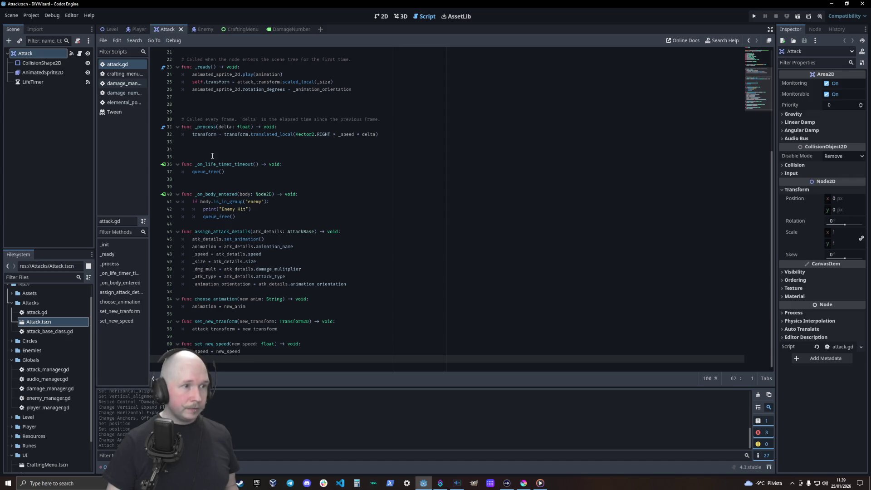
scroll(204, 133, "up", 2)
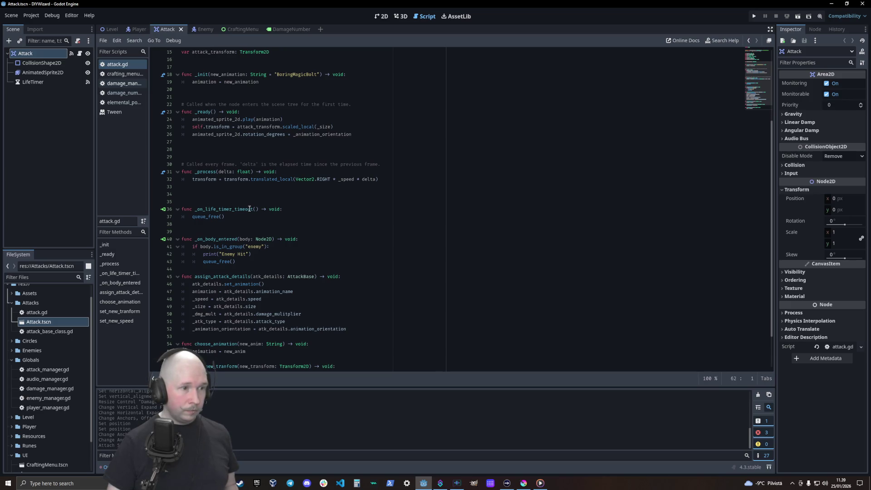
- Delete spare blank lines before _process and _on_life_timer_timeout, and add a line after _on_body_entered
left_click(232, 202)
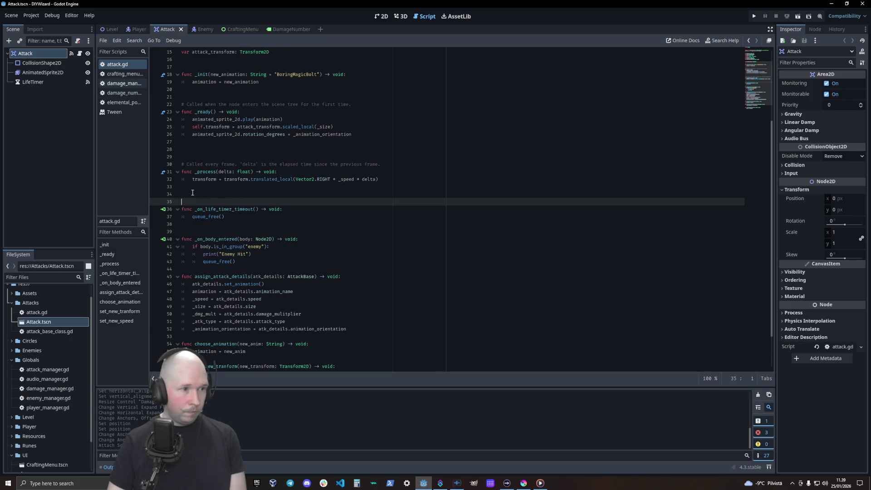
key("BackSpace")
left_click(201, 156)
key("BackSpace")
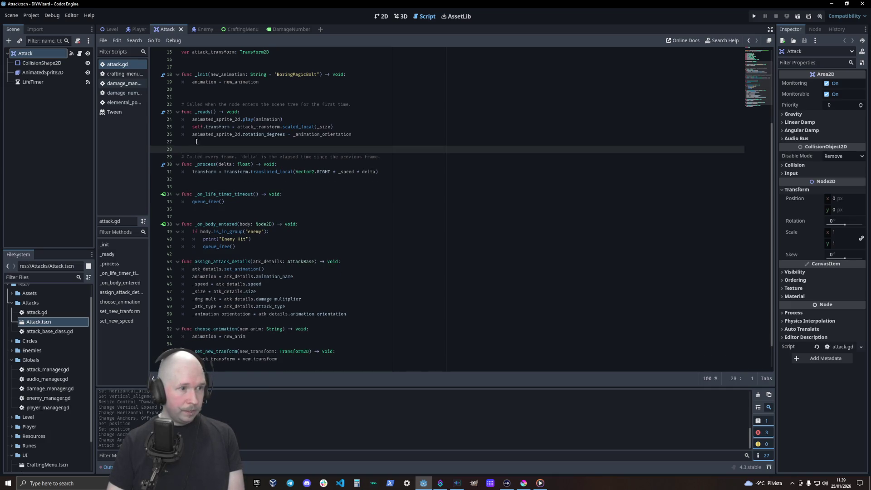
left_click(240, 247)
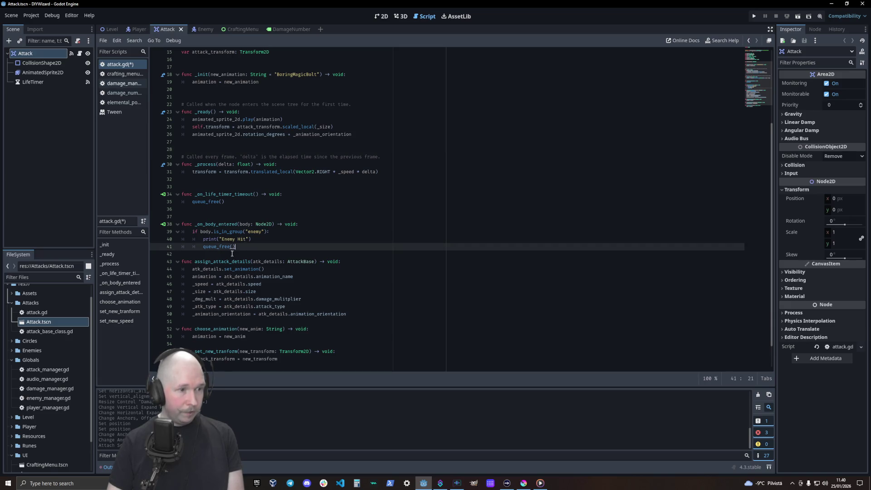
key("Return")
key("Return")
scroll(249, 321, "down", 2)
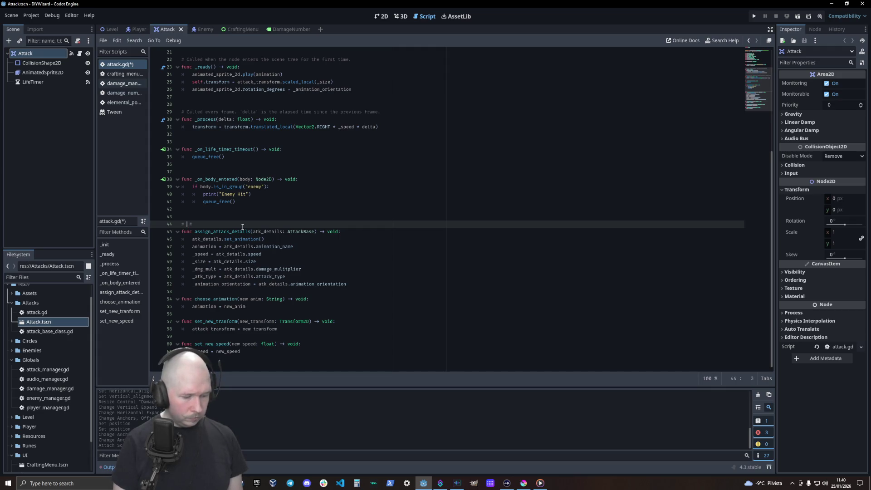
- Write the # SETTERS # comment above assign_attack_details, with blank lines above it
type("Set")
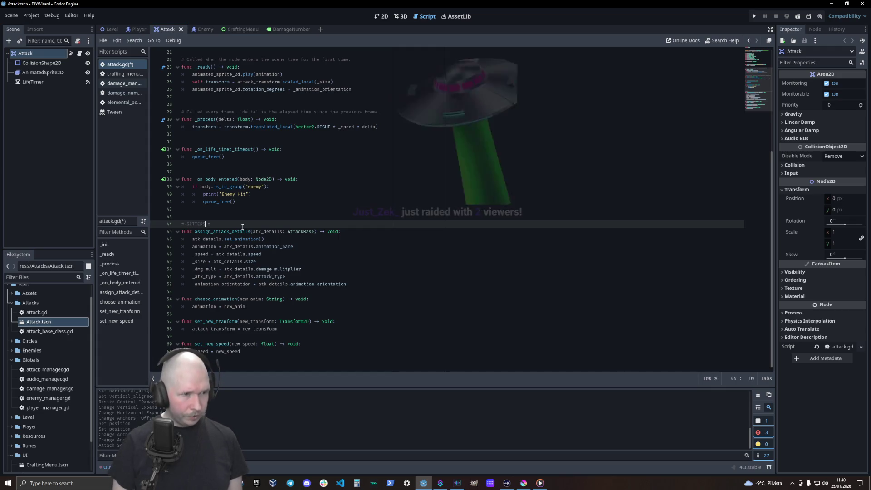
key("Return")
key("Up")
key("Return")
key("Return")
key("Up")
key("Up")
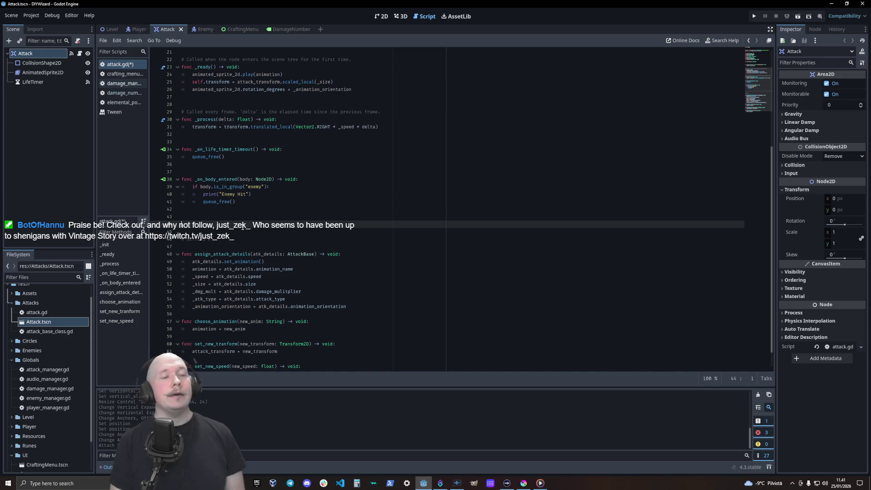
- Add a # GETTERS # comment above SETTERS with spacing, and begin a function beneath it
key("Up")
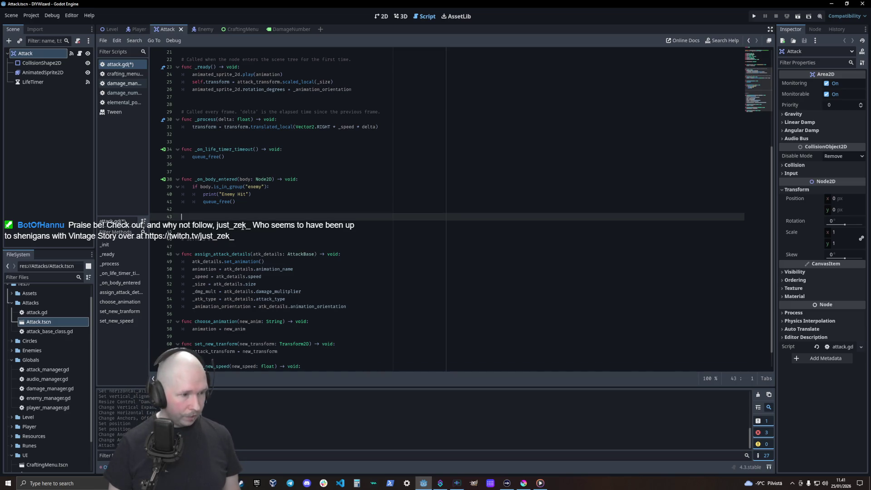
type("#")
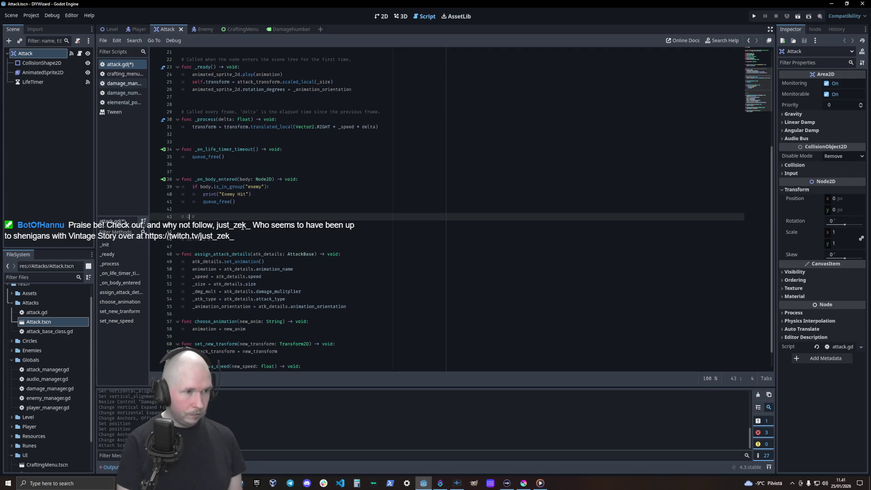
type("# TTER")
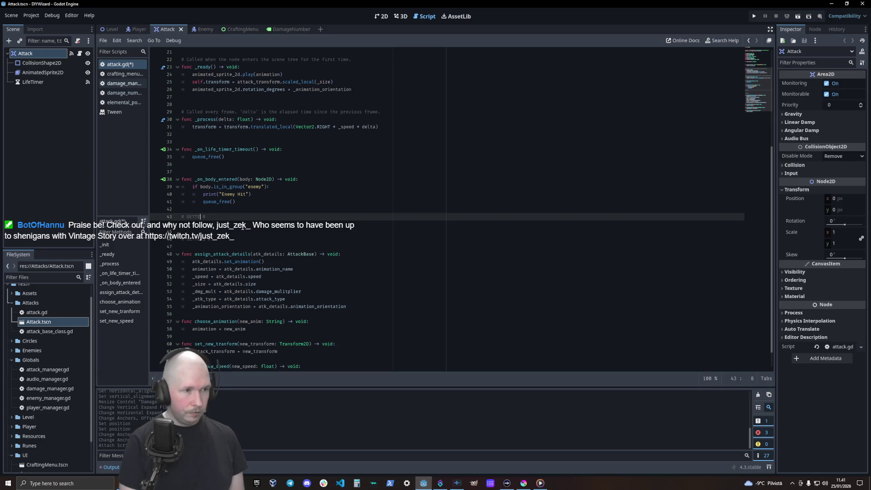
key("Down")
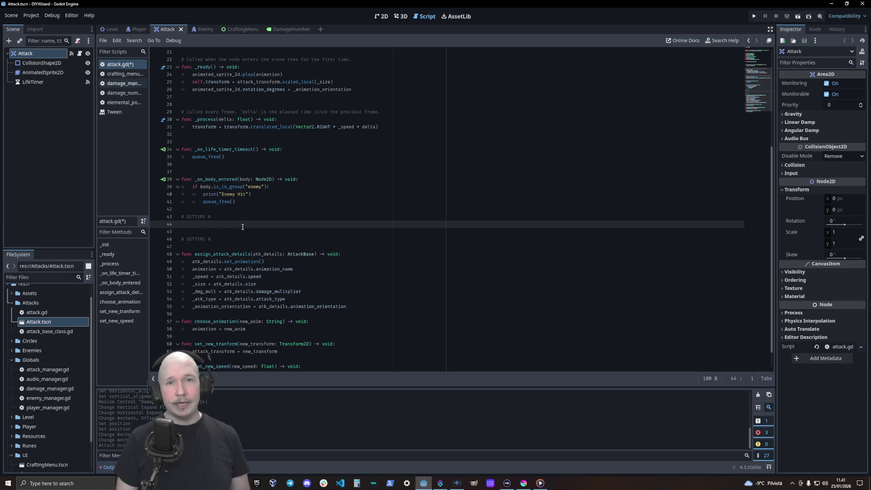
key("Return")
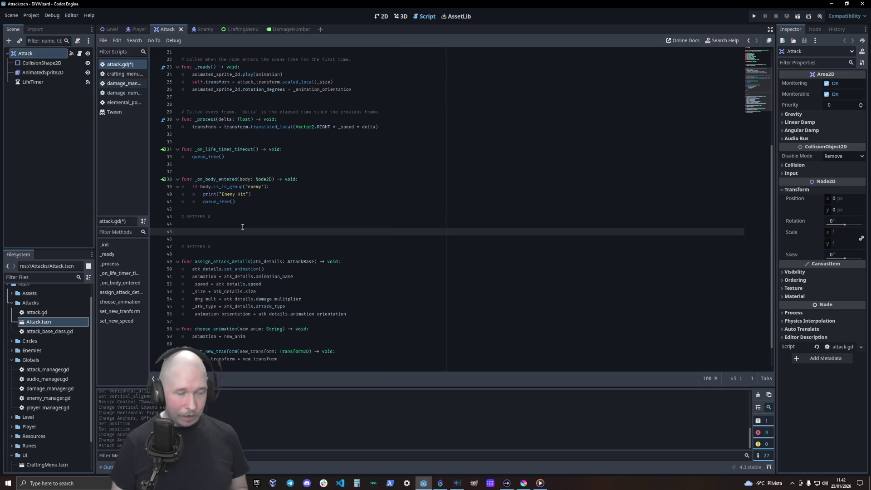
key("Up")
key("Return")
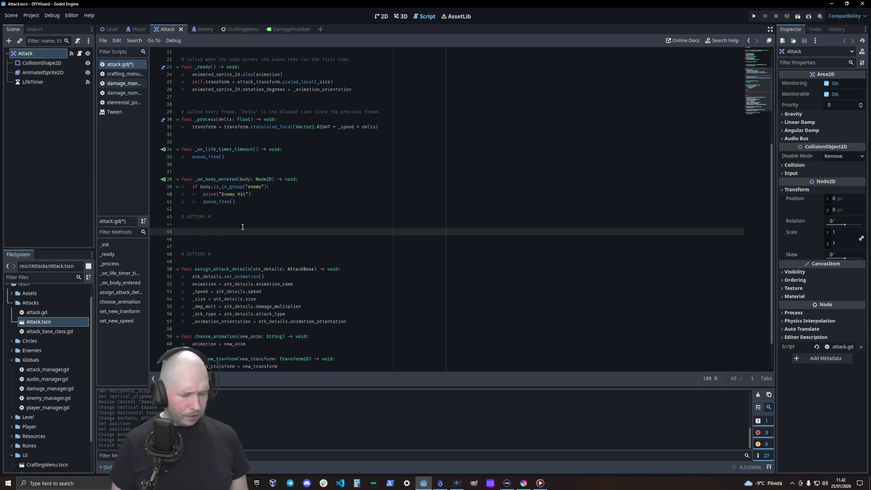
type("fung get")
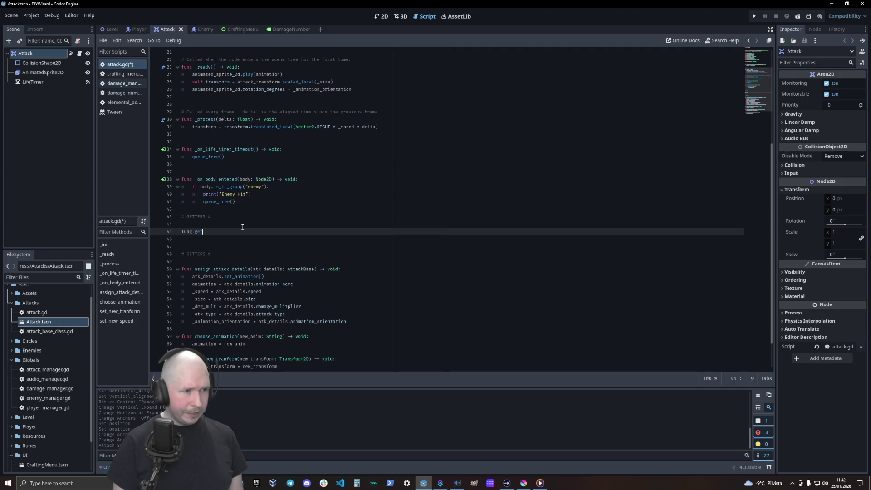
key("BackSpace")
key("BackSpace")
key("BackSpace")
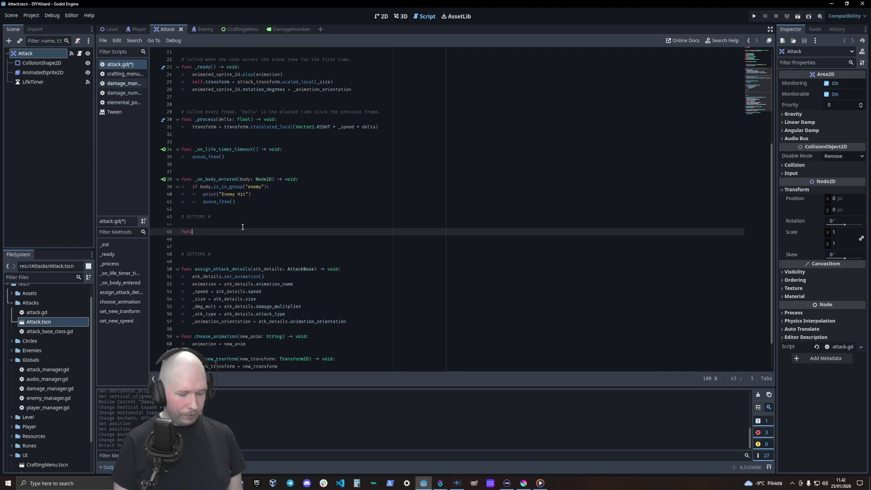
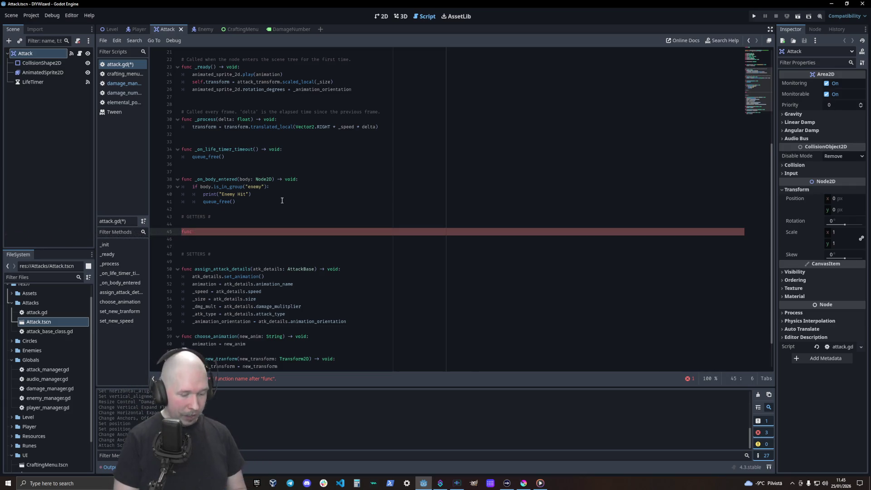
- Declare get_atk_damage() in attack.gd, matching damage_manager.gd's call name, with return type elemental_power
type("get_")
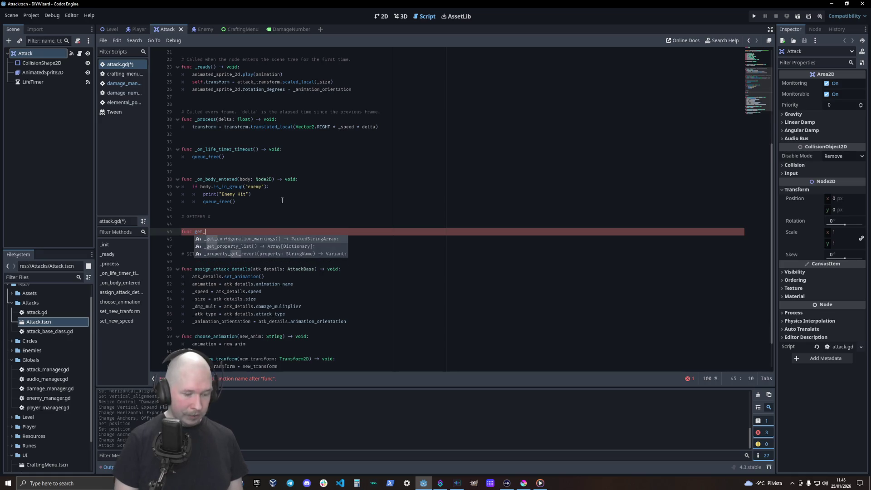
type("damage()")
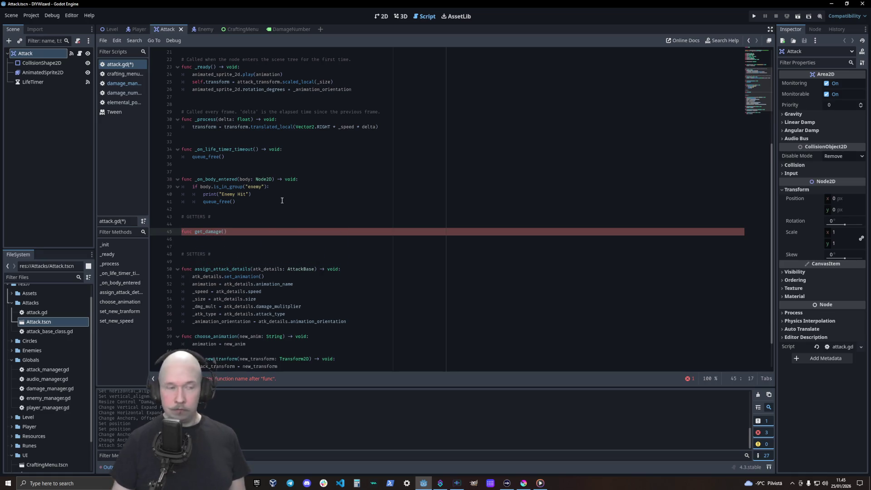
left_click(123, 84)
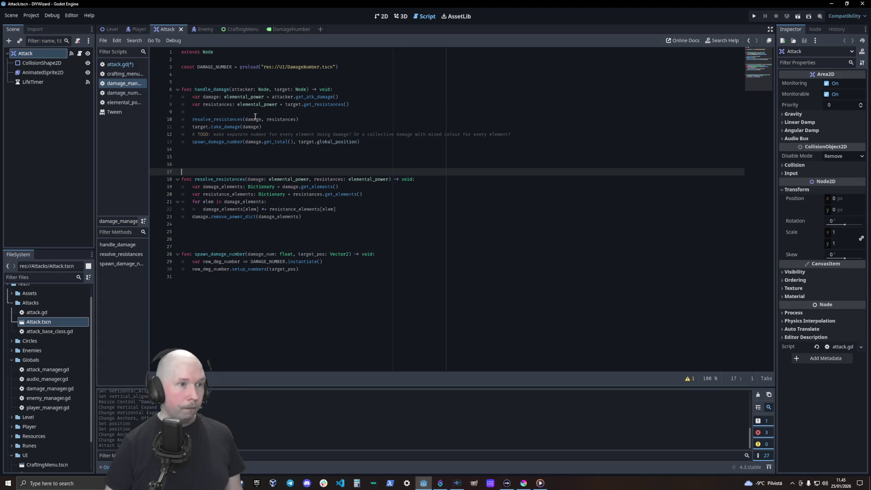
double_click(312, 97)
key("ctrl+c")
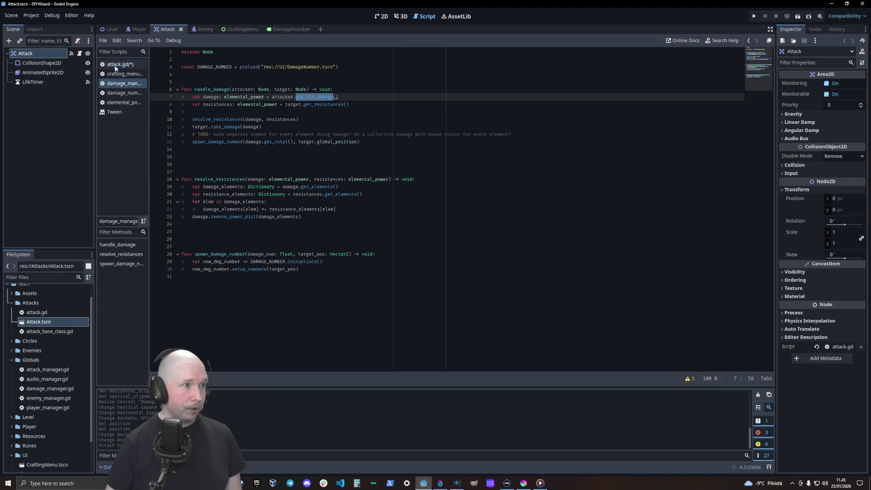
left_click(117, 64)
double_click(212, 231)
key("ctrl+v")
key("End")
type("-")
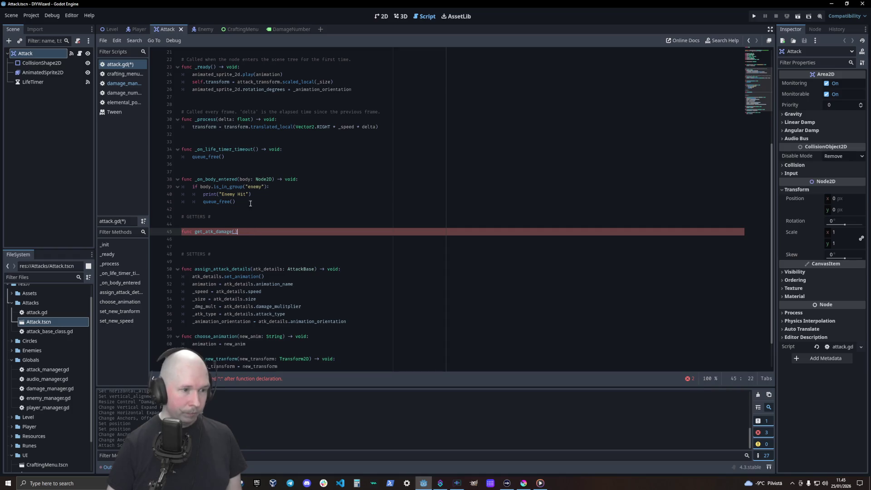
type("> ")
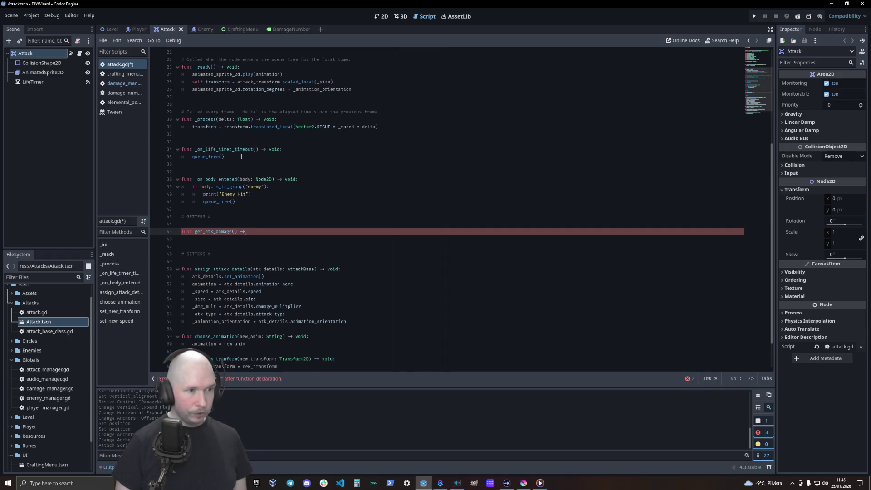
type("elemen")
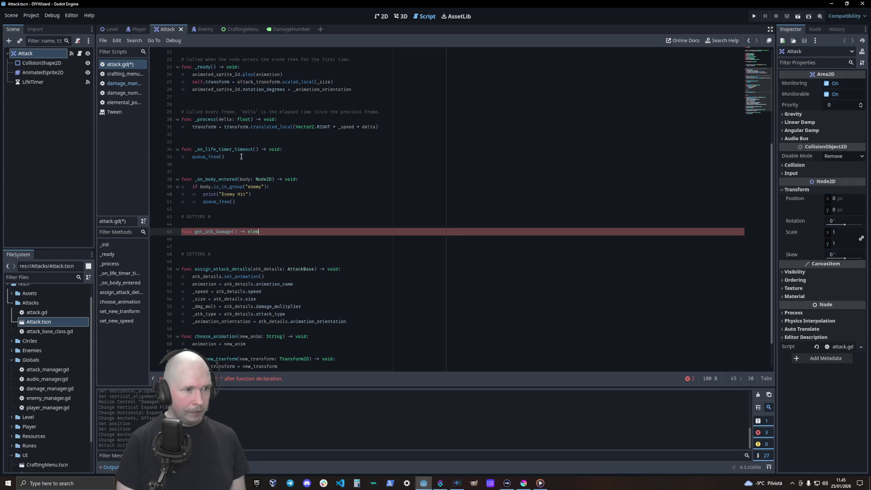
key("Return")
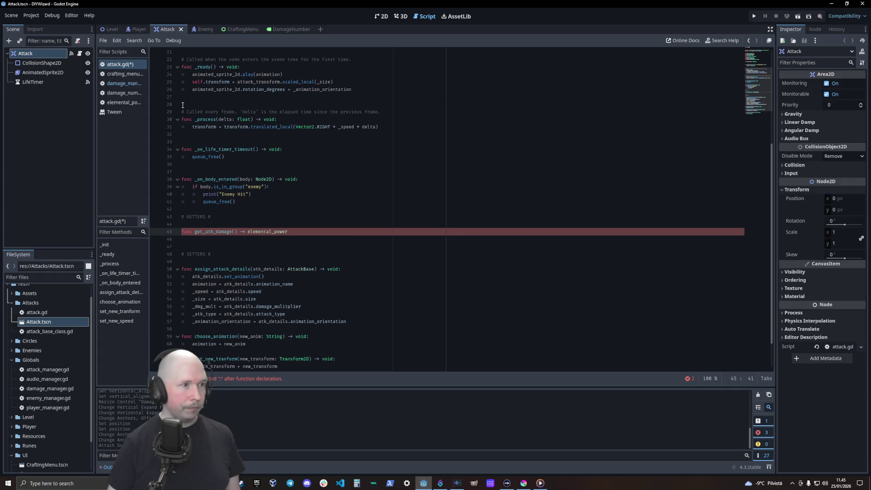
- Make get_atk_damage return damage and save attack.gd
left_click(124, 85)
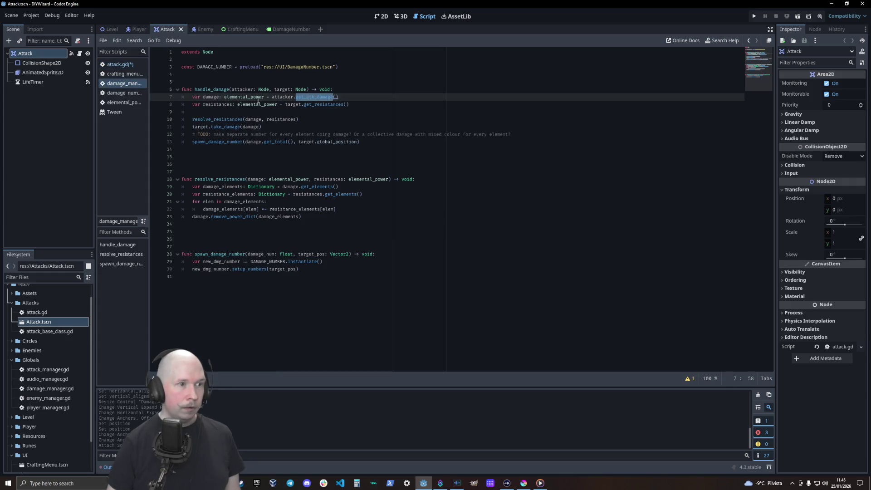
key("alt+Left")
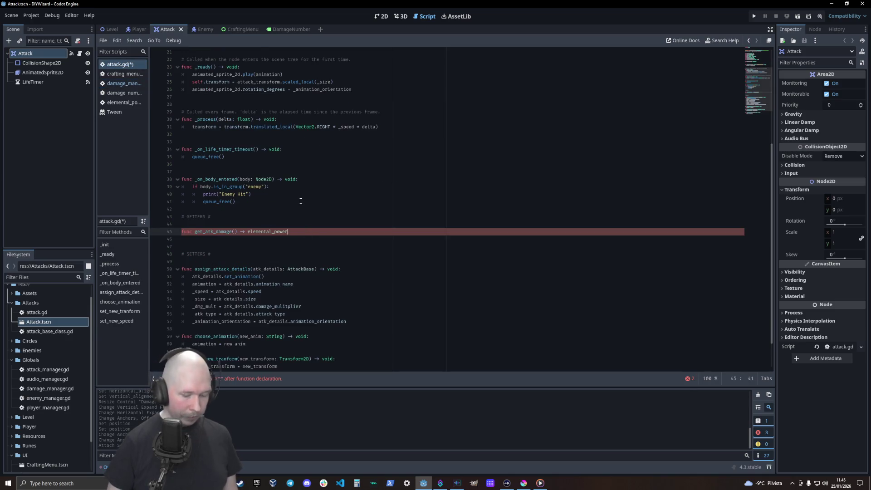
type(":")
key("Return")
type("return")
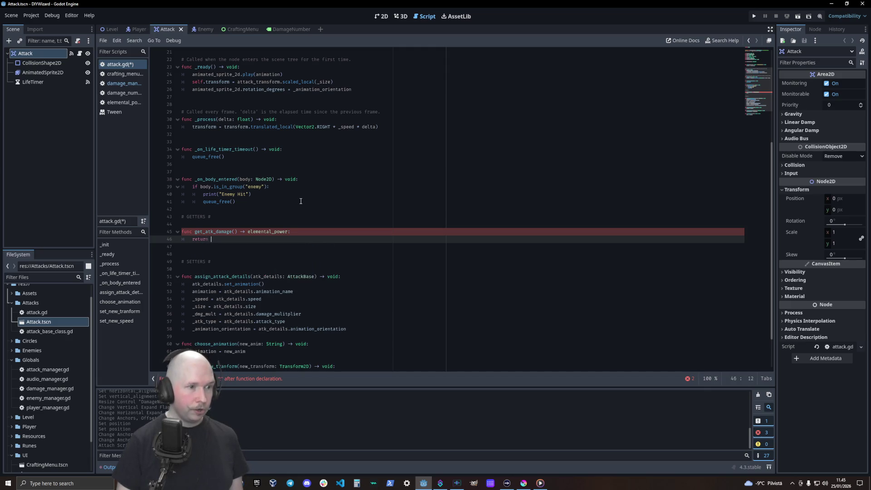
scroll(199, 104, "up", 5)
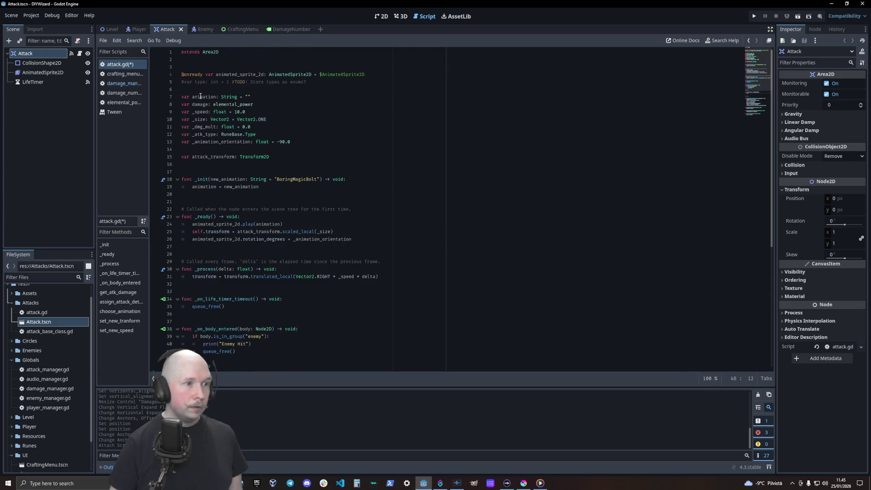
scroll(268, 207, "down", 6)
type("damage")
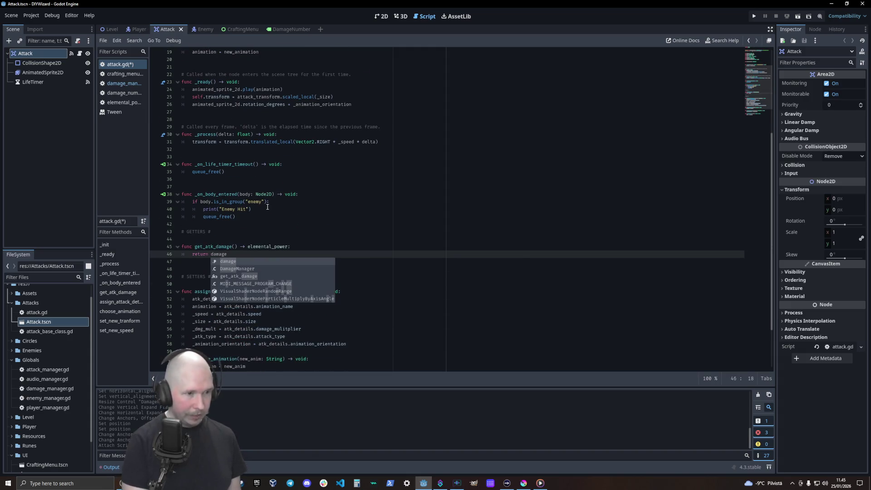
key("ctrl+s")
- Check the get_resistances call in damage_manager.gd, then open the Enemy scene's script
left_click(122, 83)
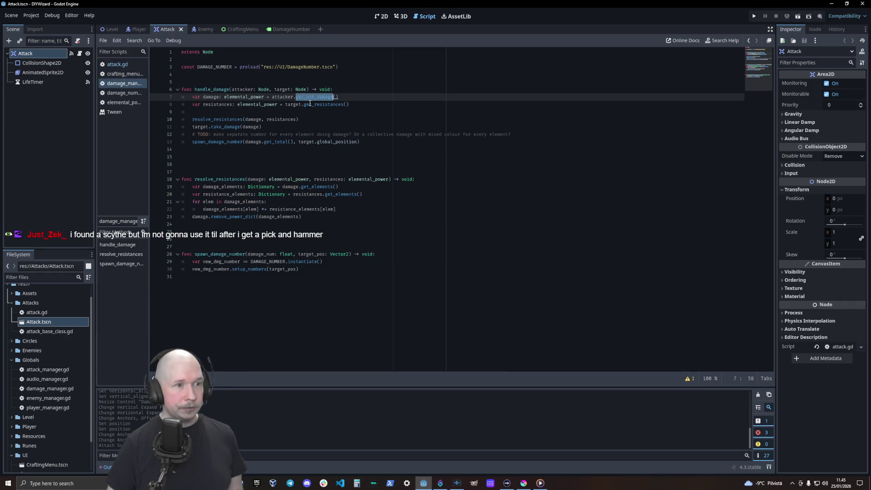
double_click(315, 105)
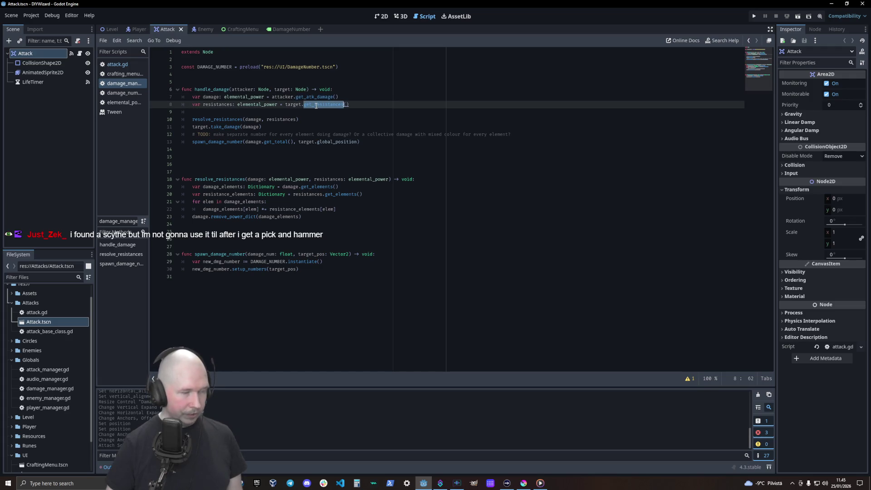
left_click(196, 29)
left_click(78, 54)
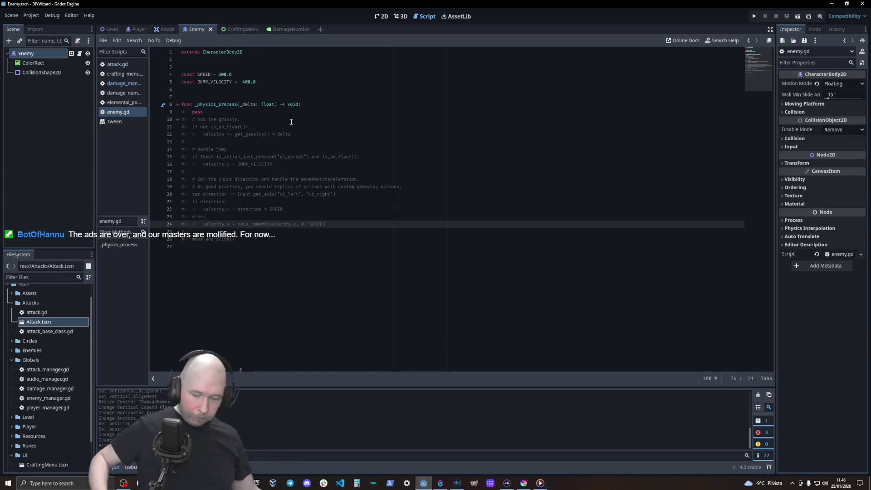
- Delete the SPEED and JUMP_VELOCITY constant lines from enemy.gd
left_click(267, 81)
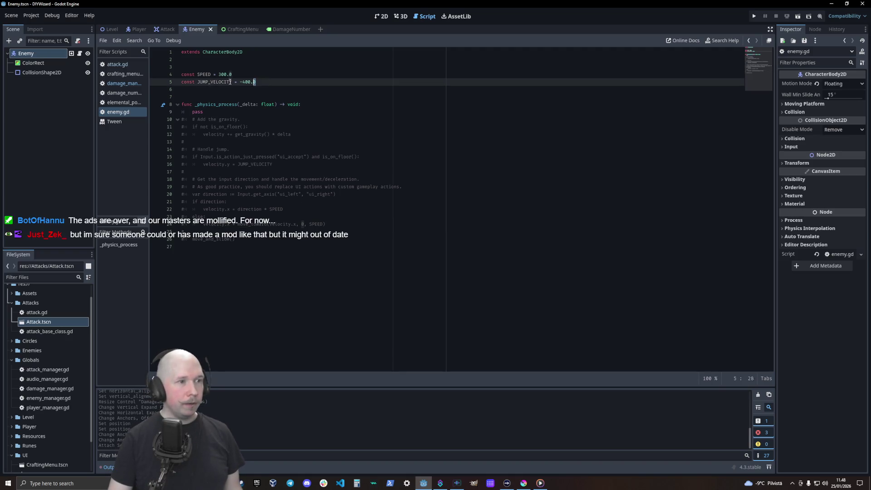
key("shift+Up")
key("shift+Home")
key("BackSpace")
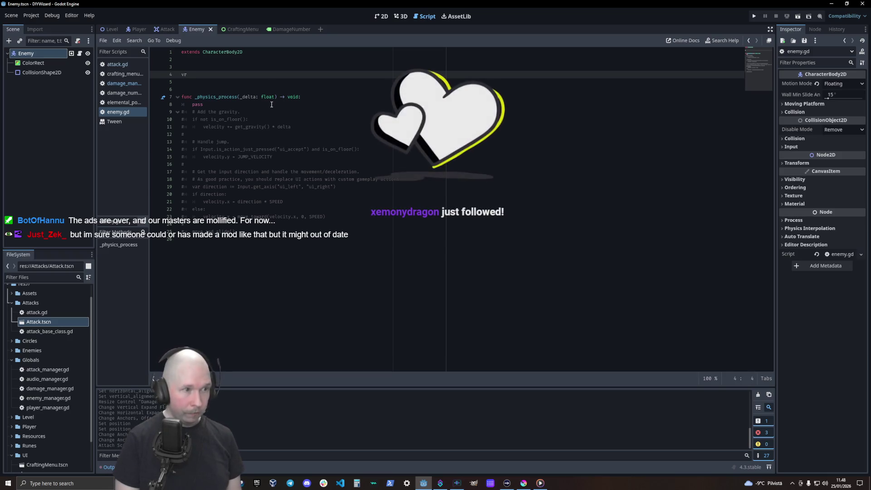
- Type the declaration var resistances : elemental_power on line 4 of enemy.gd
type("a")
key("Return")
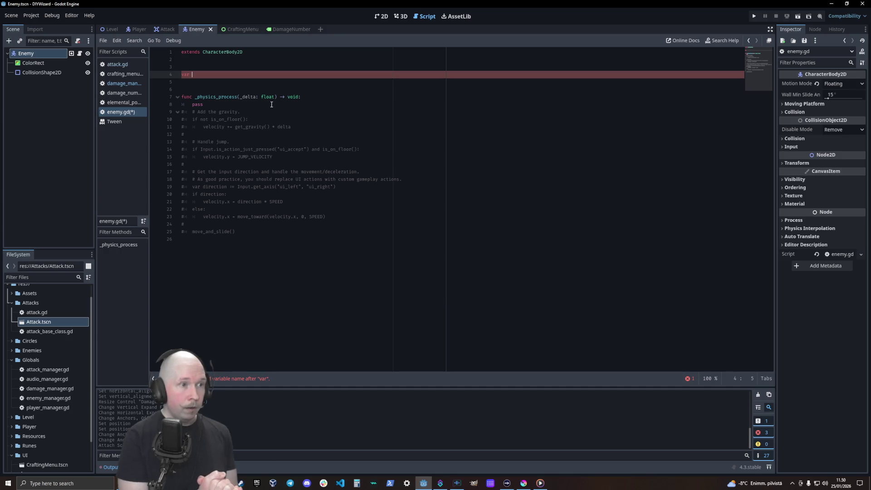
type("resistances")
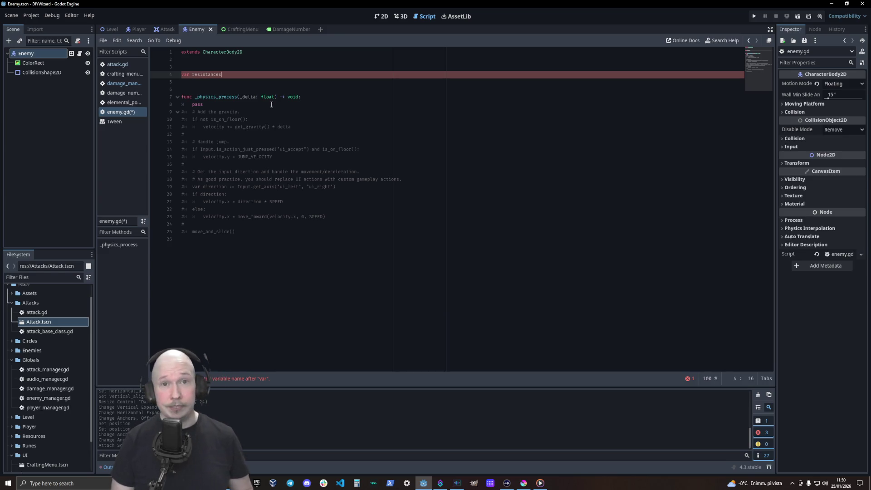
type(" : ")
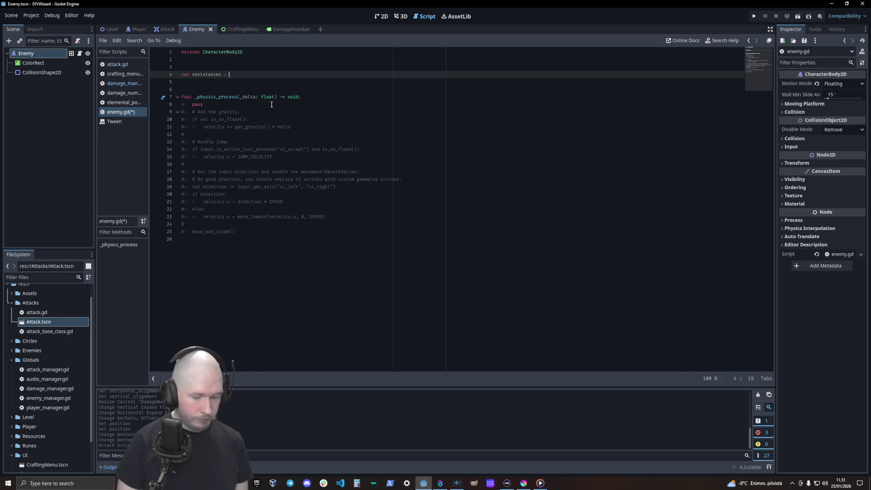
type("elemen")
- Type resistances as elemental_power, save, and assign it elemental_power.new()
key("Return")
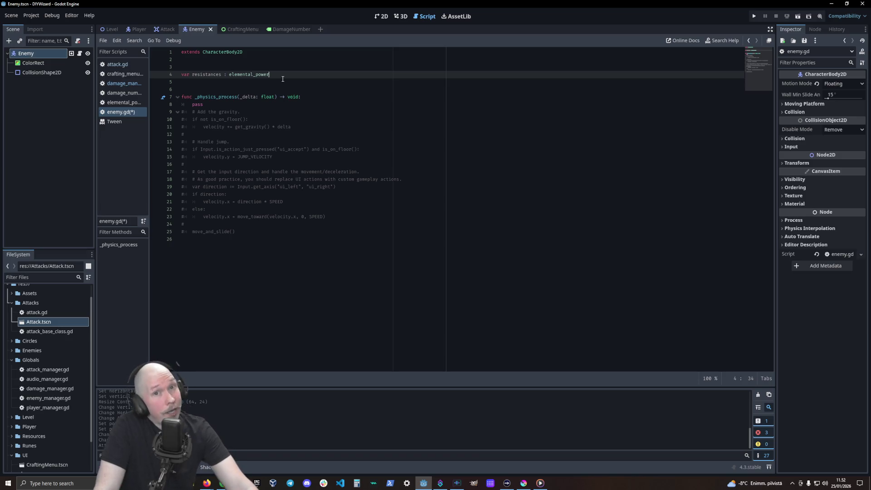
key("ctrl+s")
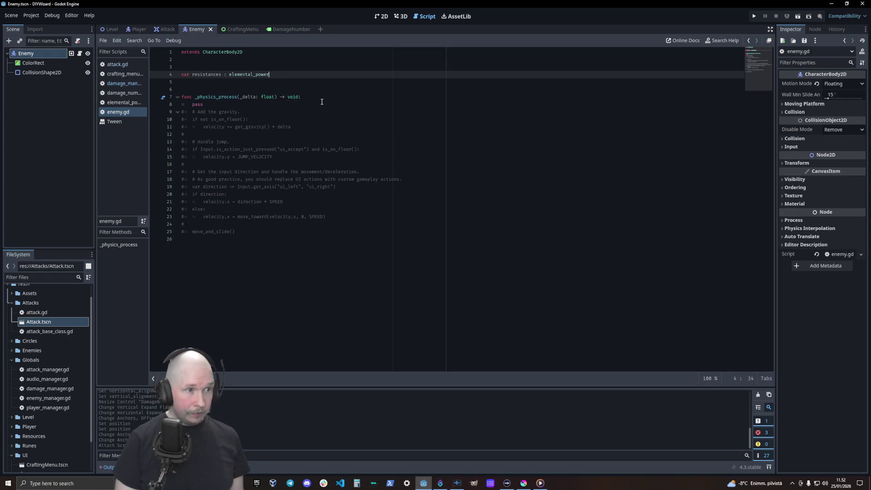
type("=elem")
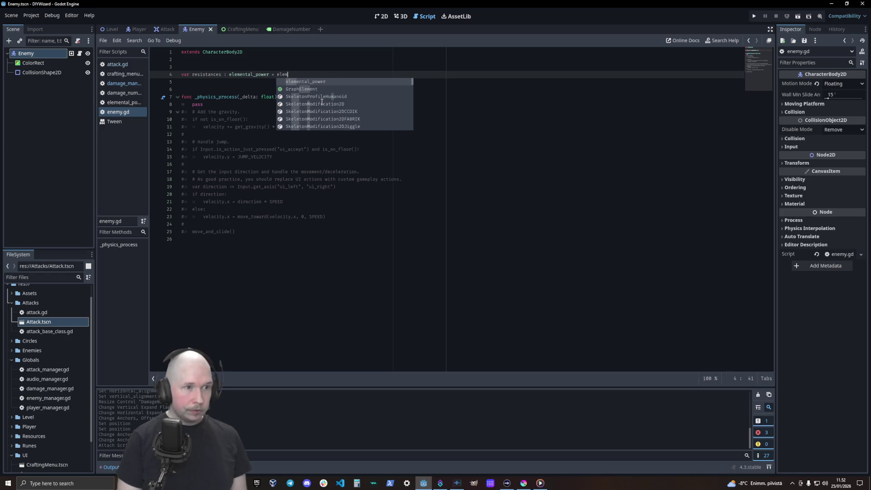
key("Return")
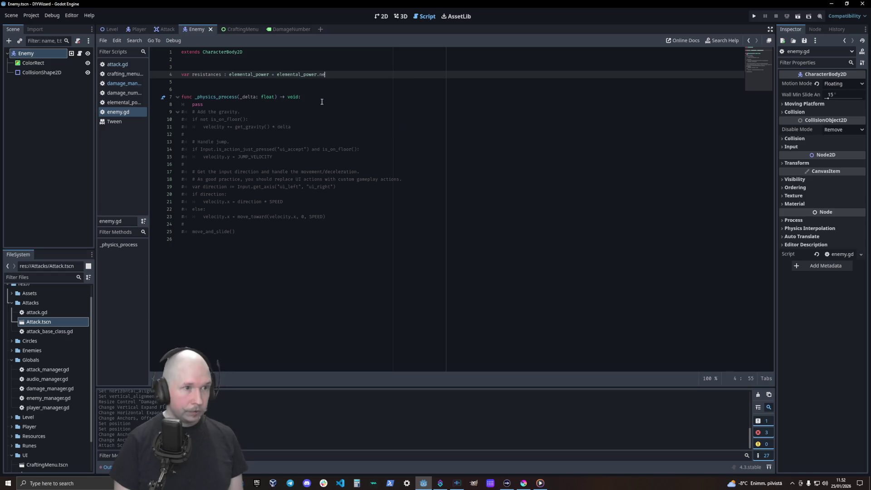
key("Return")
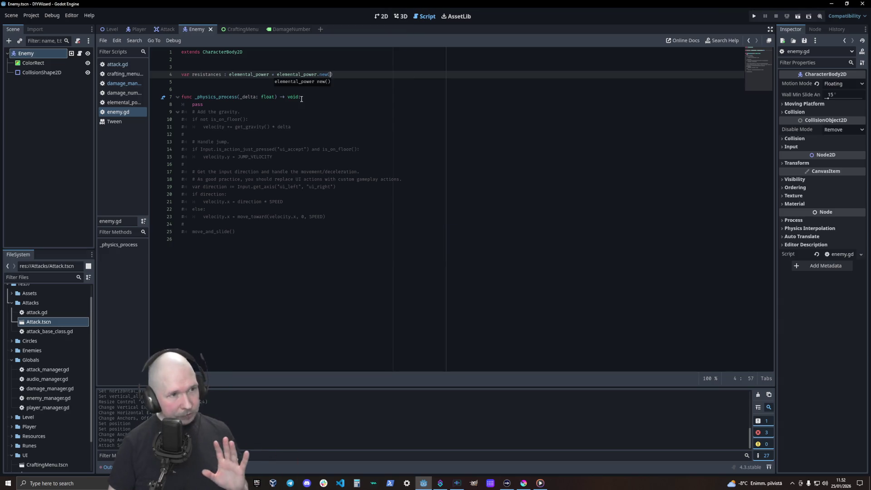
- Append func get_resistances() -> elemental_power returning resistances to enemy.gd and save
left_click(279, 259)
key("Return")
type("get")
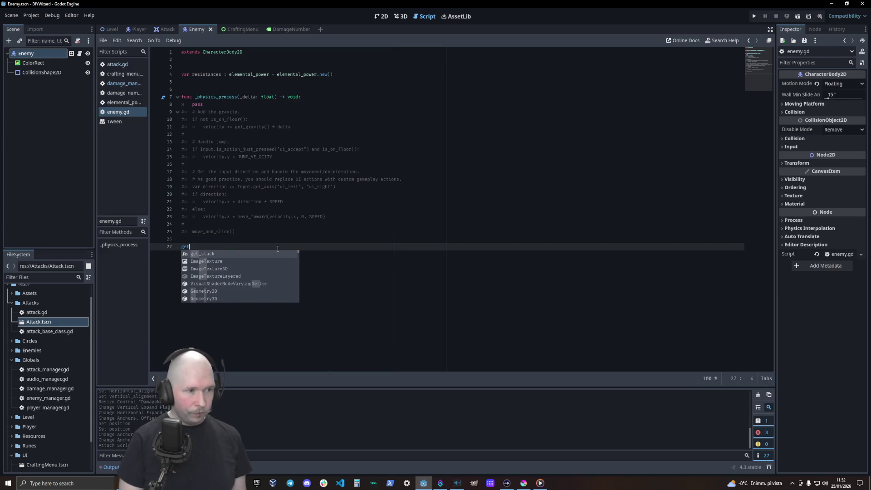
key("BackSpace")
key("BackSpace")
key("BackSpace")
type("f")
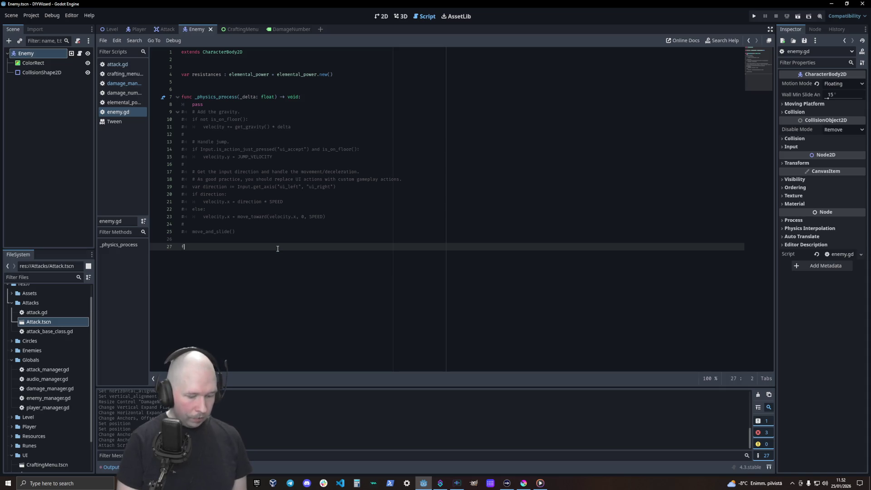
type("unc get")
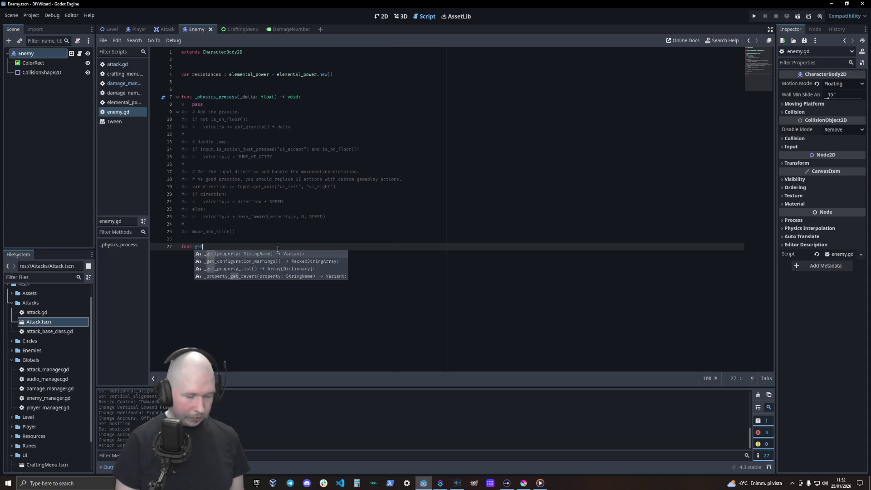
type("_resis")
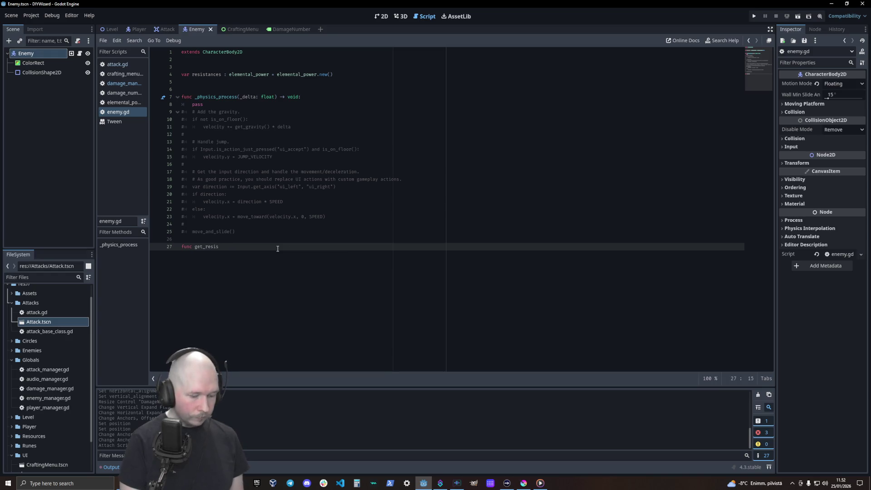
type("tances() -> elemental_power:")
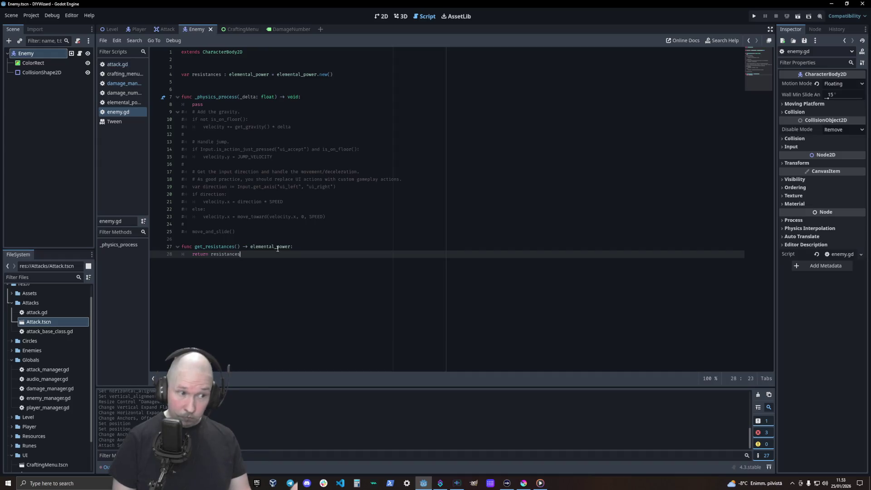
key("ctrl+s")
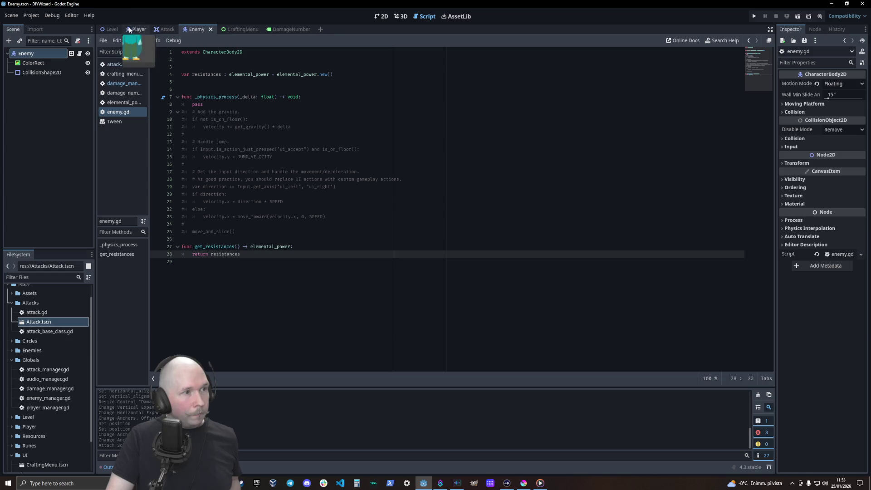
left_click(115, 31)
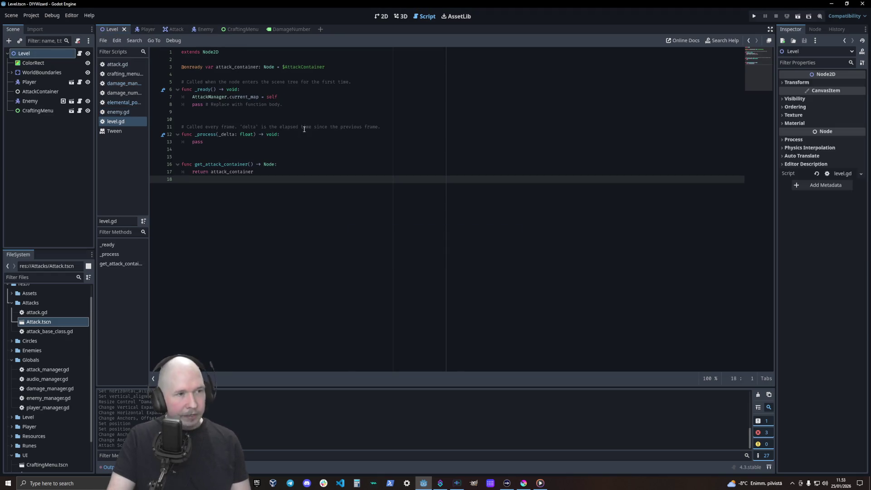
- Run the game, fire a Bolt attack with Power_100 and Earth, then close the game
key("F5")
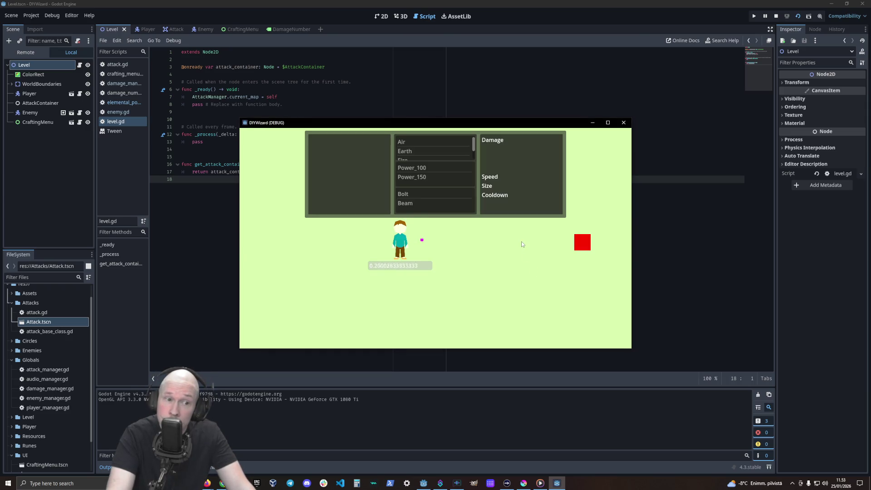
left_click(418, 195)
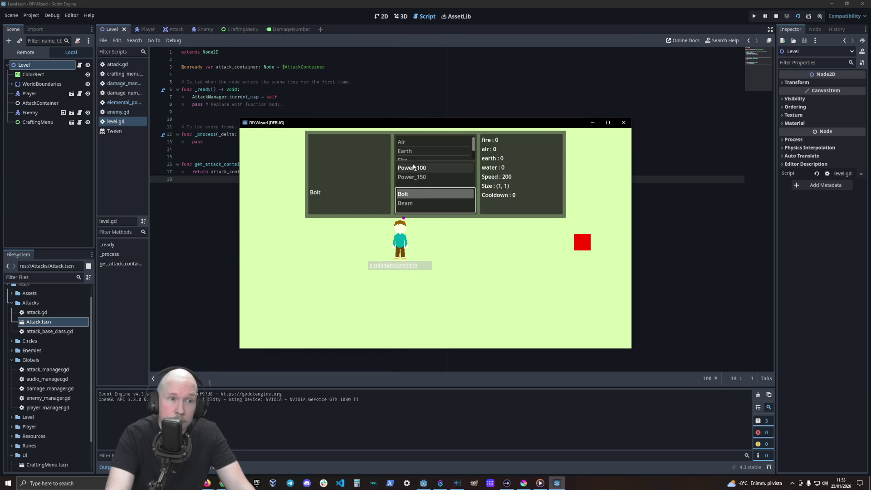
left_click(412, 168)
left_click(411, 151)
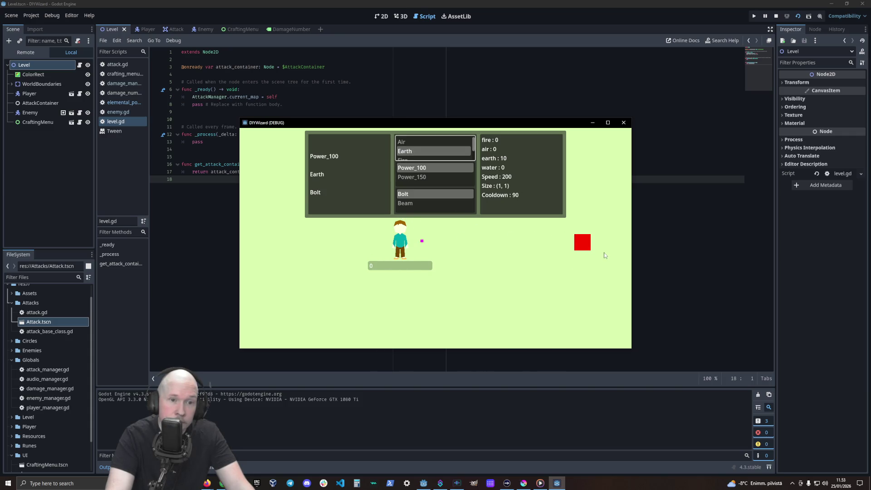
left_click(623, 122)
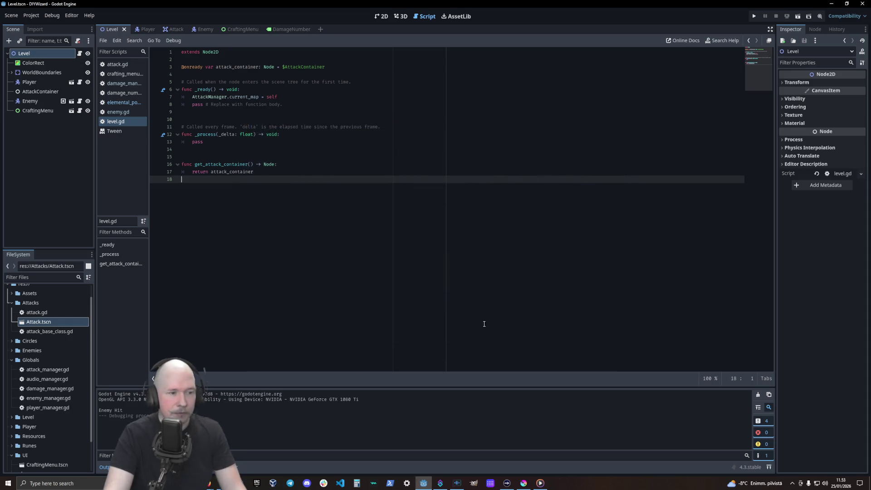
key("alt+Tab")
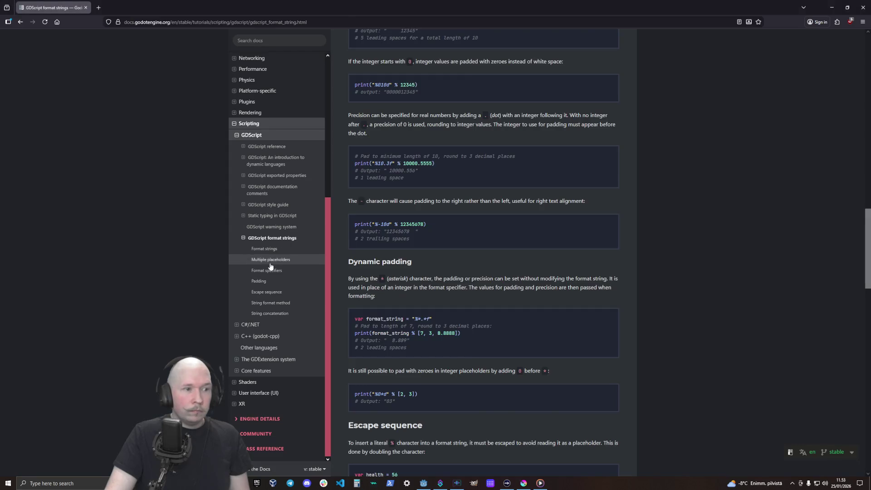
left_click(272, 261)
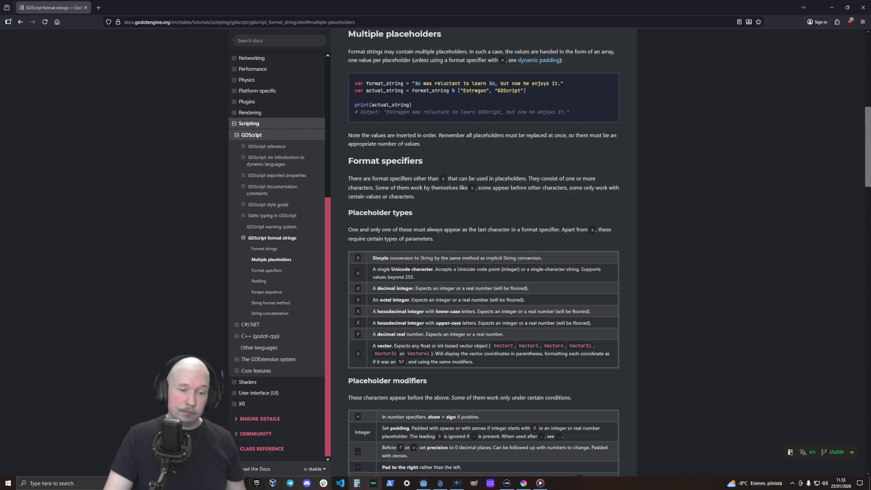
left_click(424, 482)
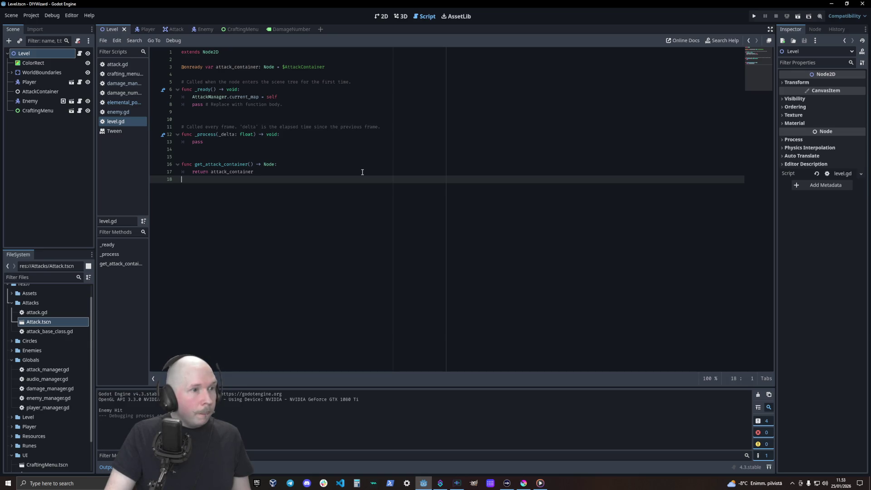
- Review damage_manager.gd, then return to attack.gd at the end of the Enemy Hit print line
left_click(130, 84)
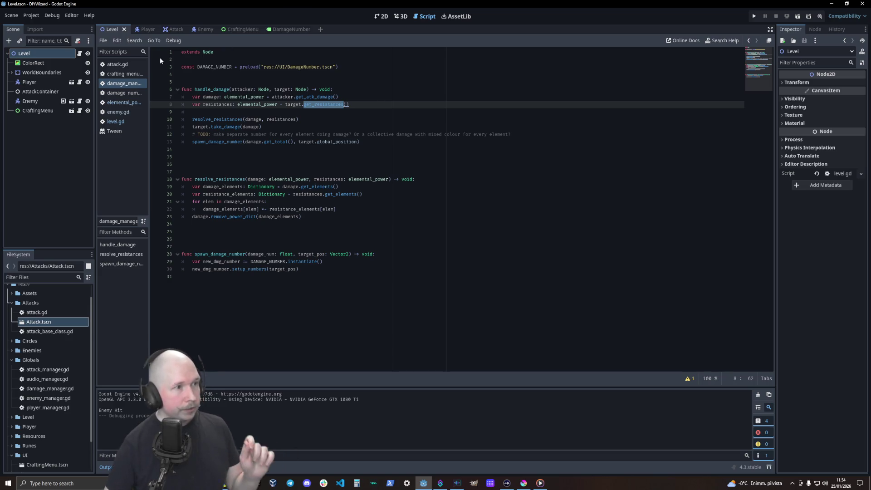
left_click(117, 64)
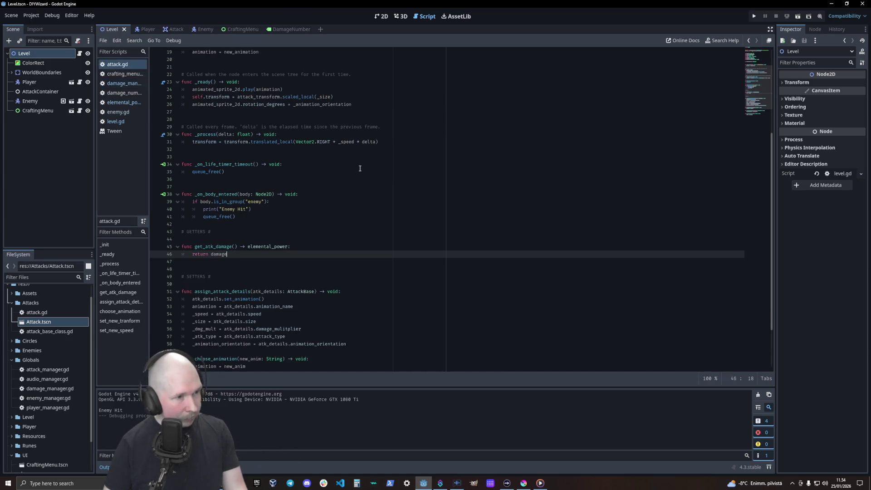
left_click(252, 209)
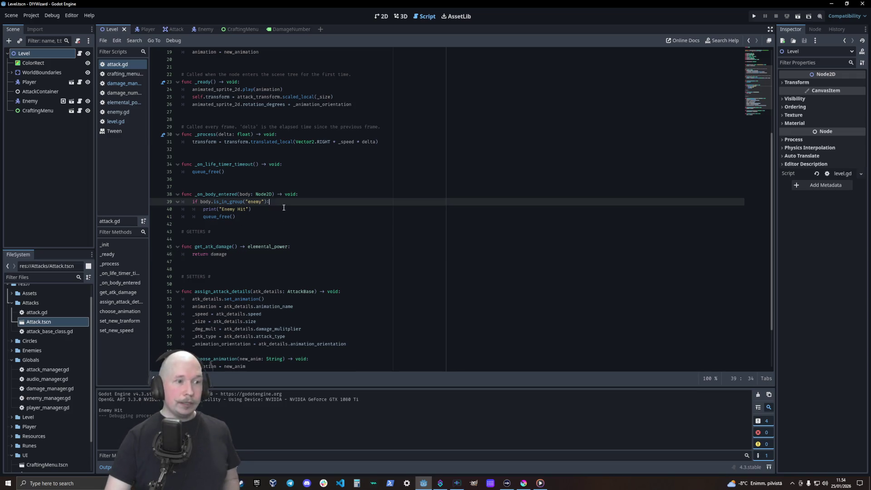
- Add DamageManager.handle_damage(self, body) below the Enemy Hit print and save attack.gd
key("Return")
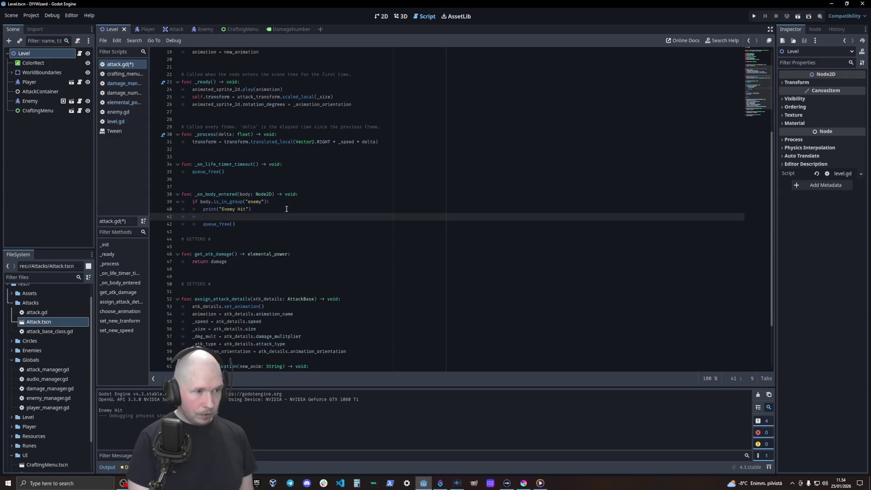
type("tama")
key("Return")
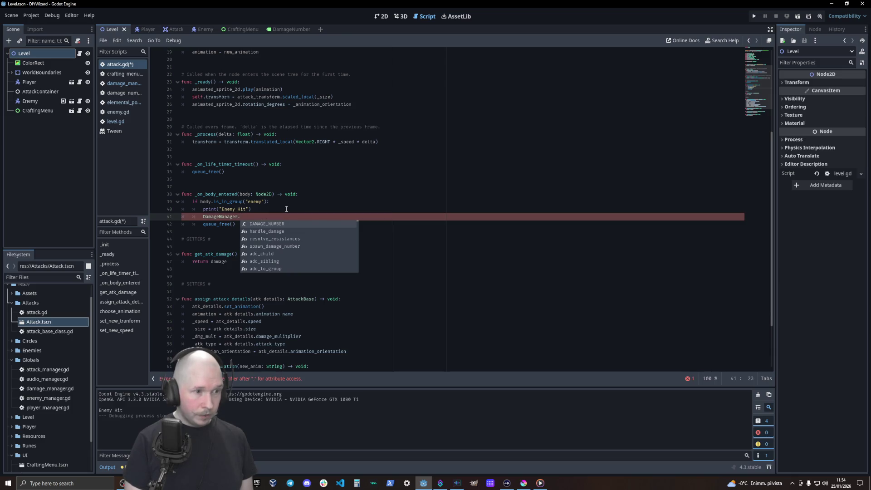
key("Down")
key("Return")
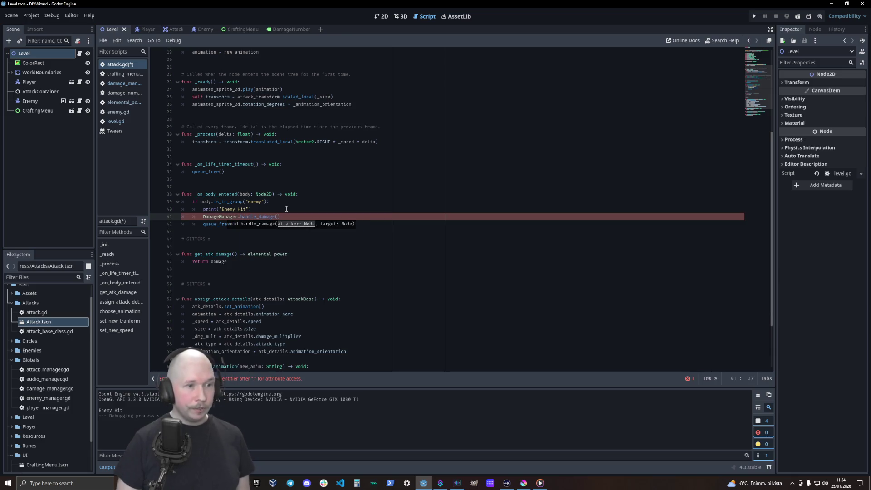
type("self")
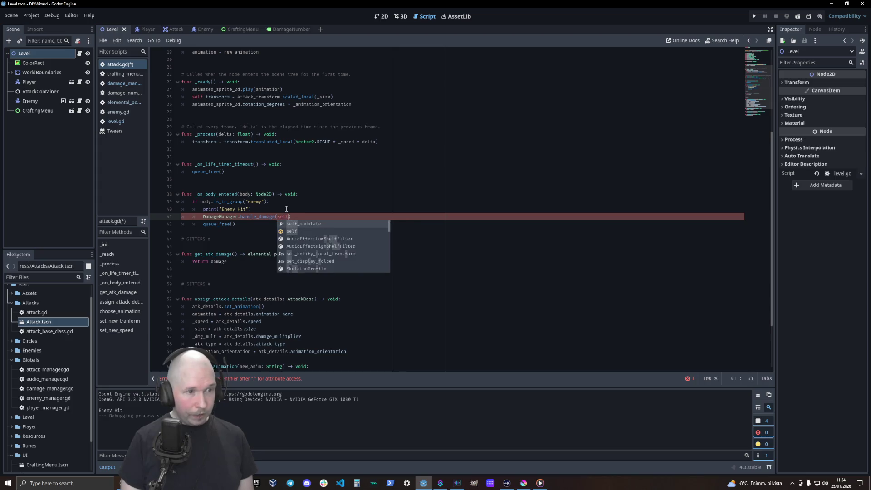
type(", ")
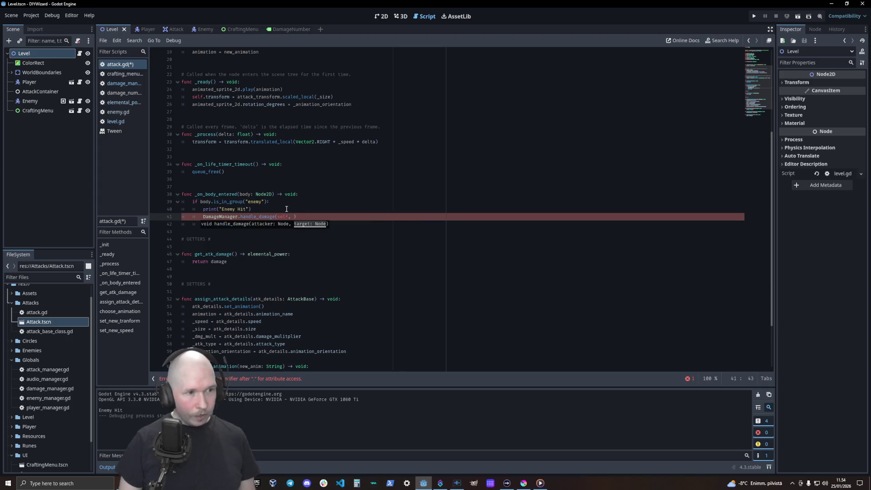
type("body")
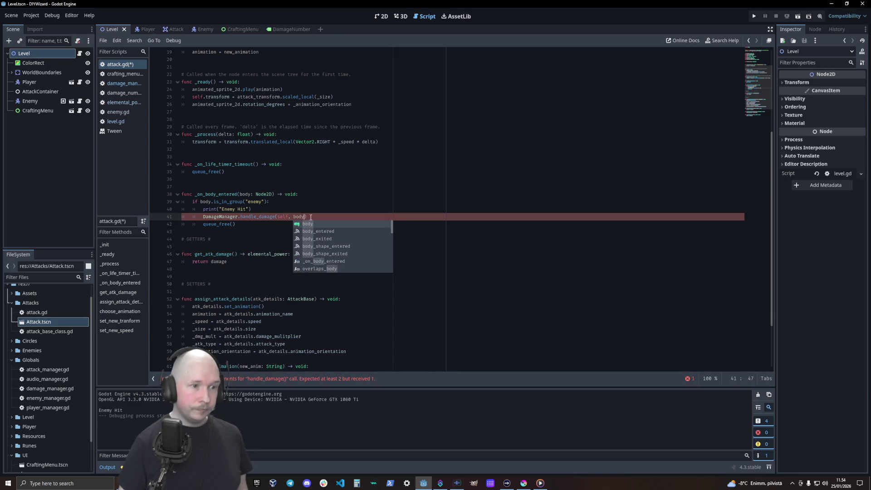
left_click(377, 186)
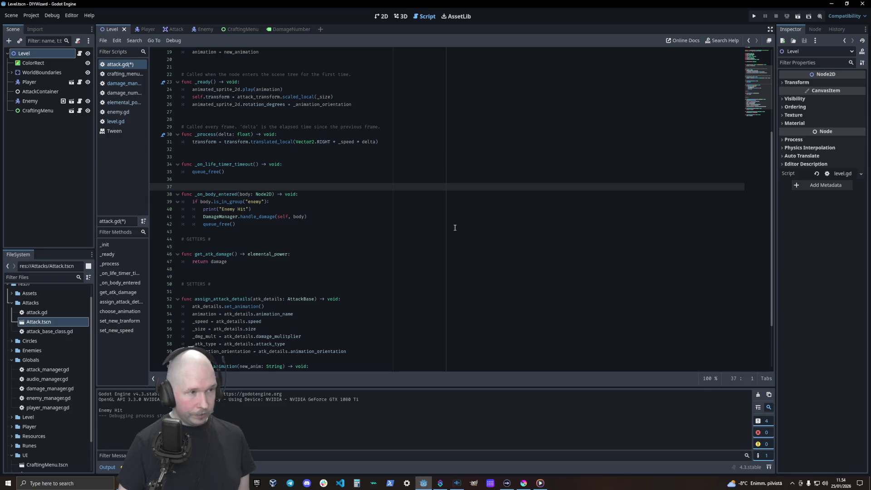
key("ctrl+s")
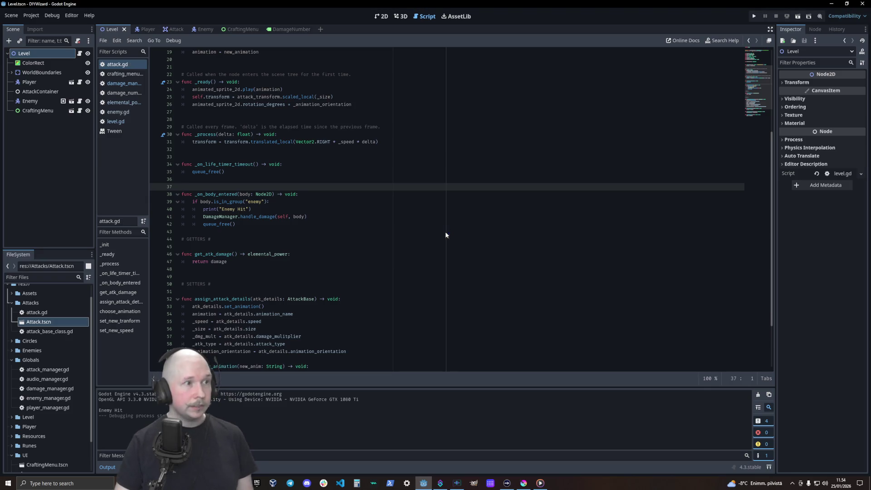
key("F6")
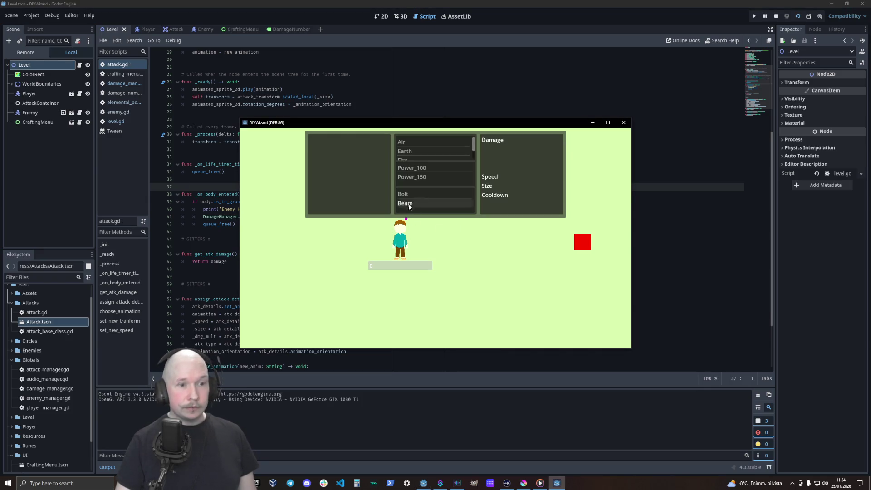
- Choose Power_100 and Air for the attack in the running game
left_click(411, 169)
left_click(407, 143)
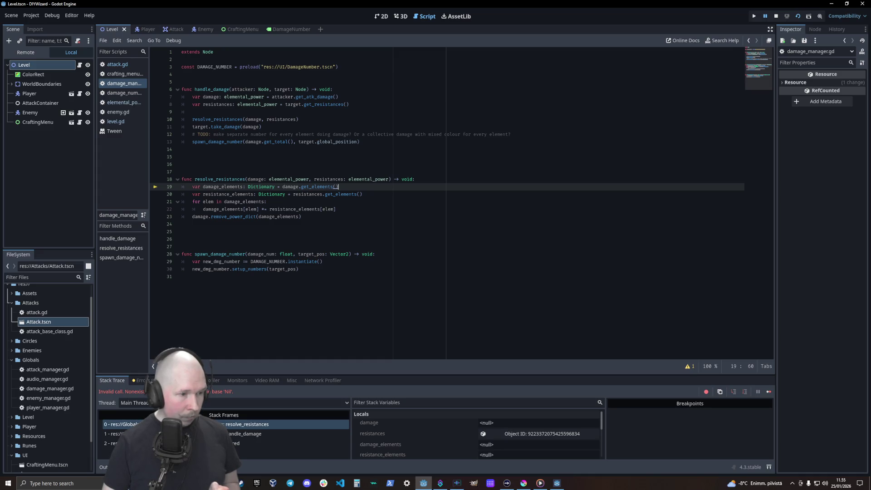
left_click(257, 436)
left_click(540, 423)
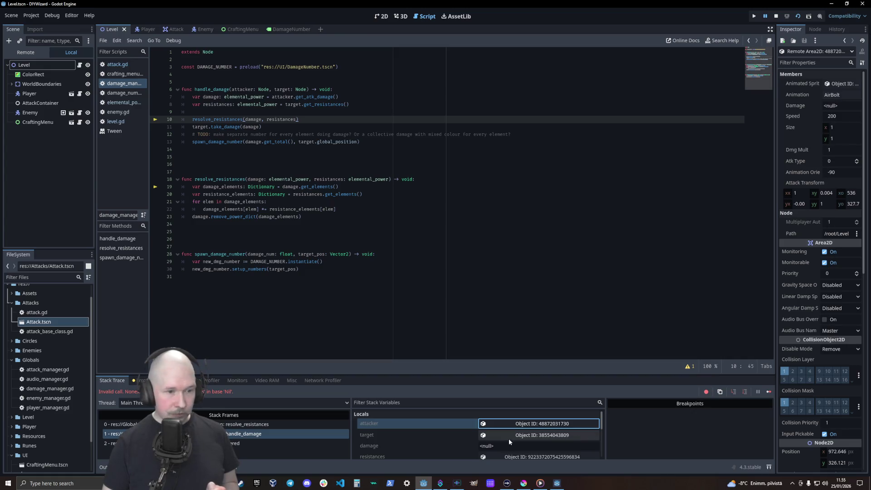
left_click(248, 157)
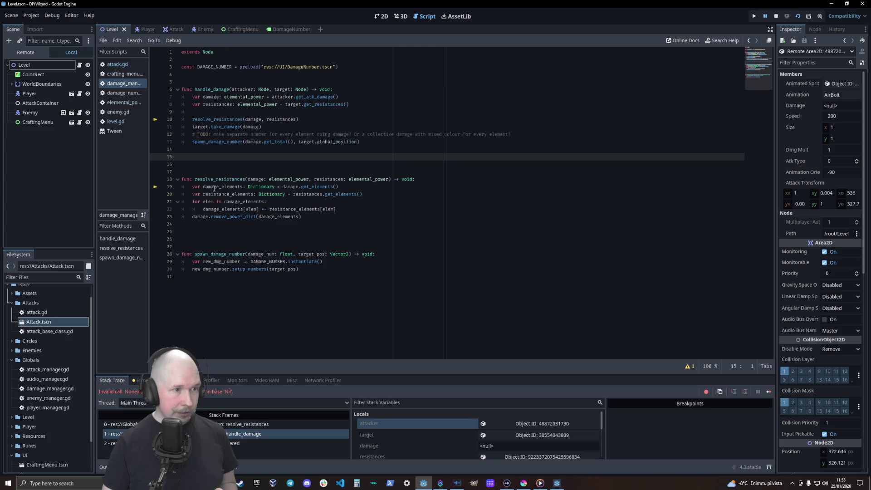
mouse_move(292, 188)
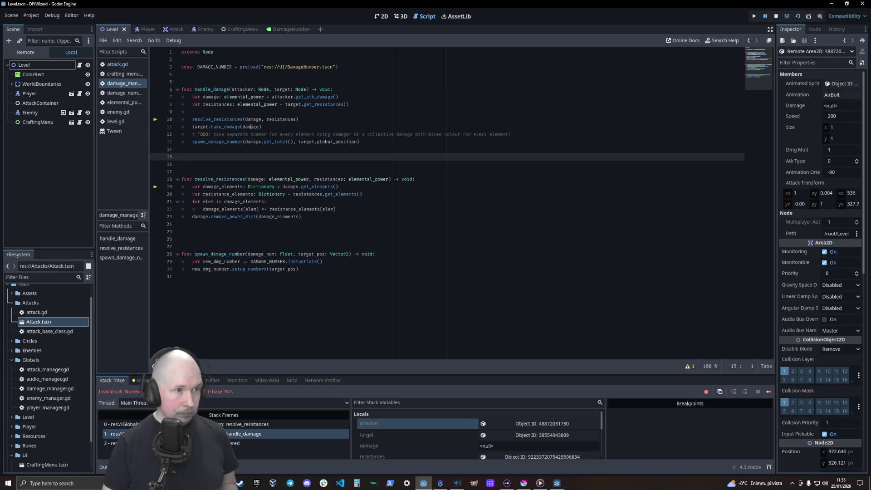
mouse_move(251, 127)
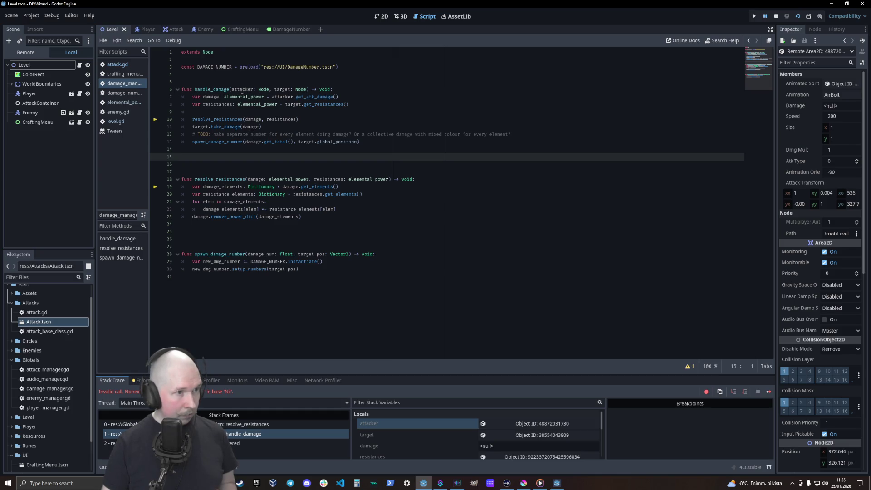
mouse_move(243, 89)
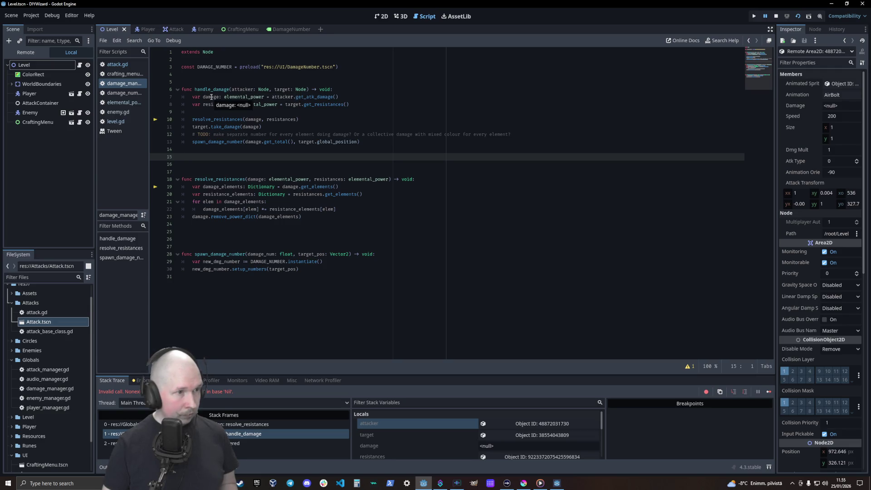
mouse_move(217, 105)
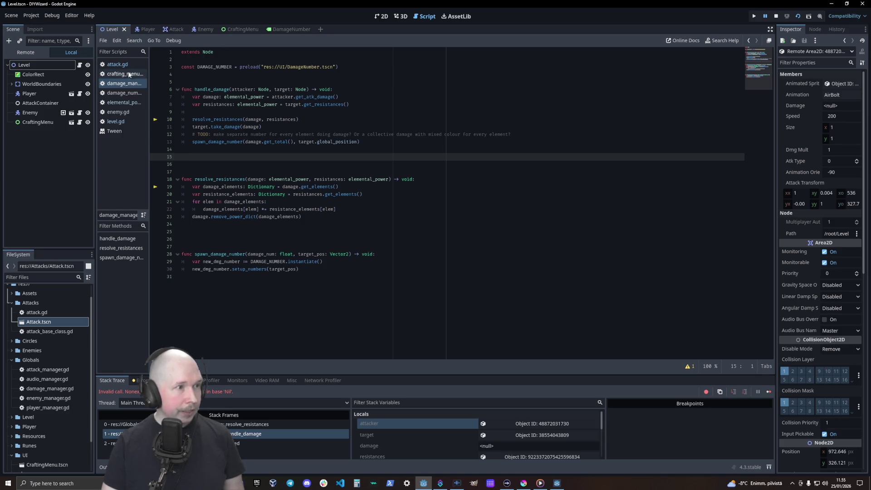
left_click(117, 64)
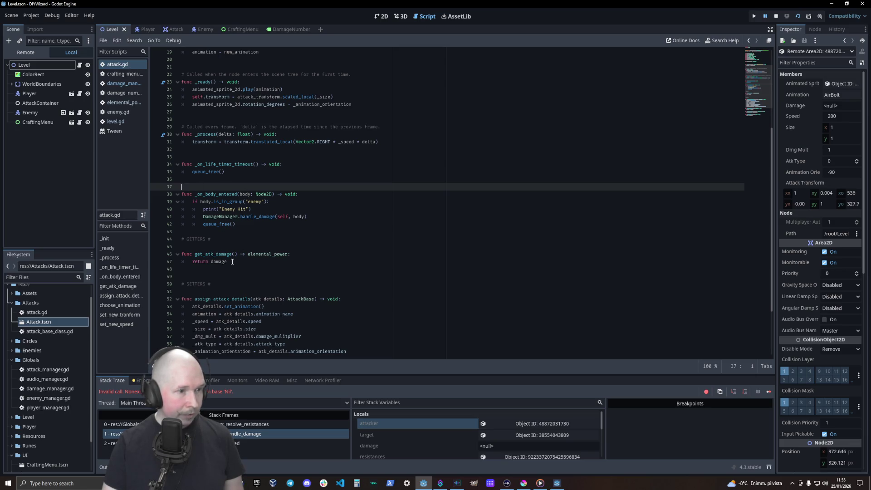
- Stop the running game session
mouse_move(228, 260)
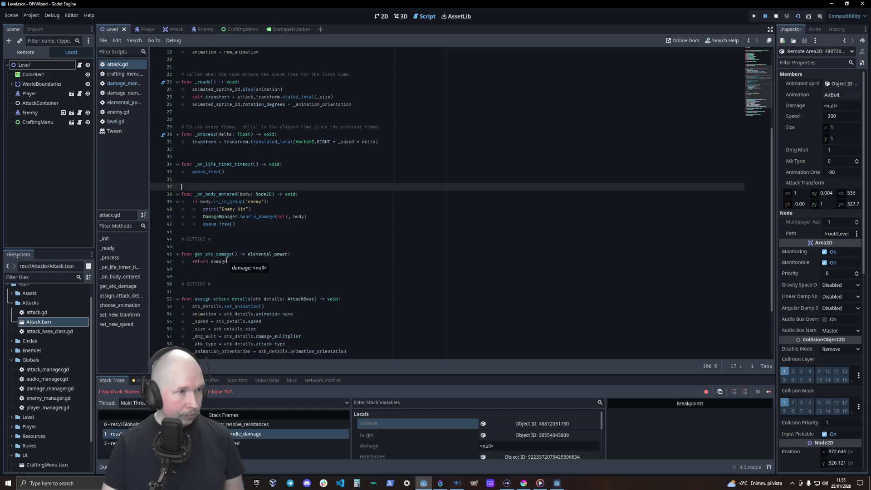
scroll(227, 260, "up", 5)
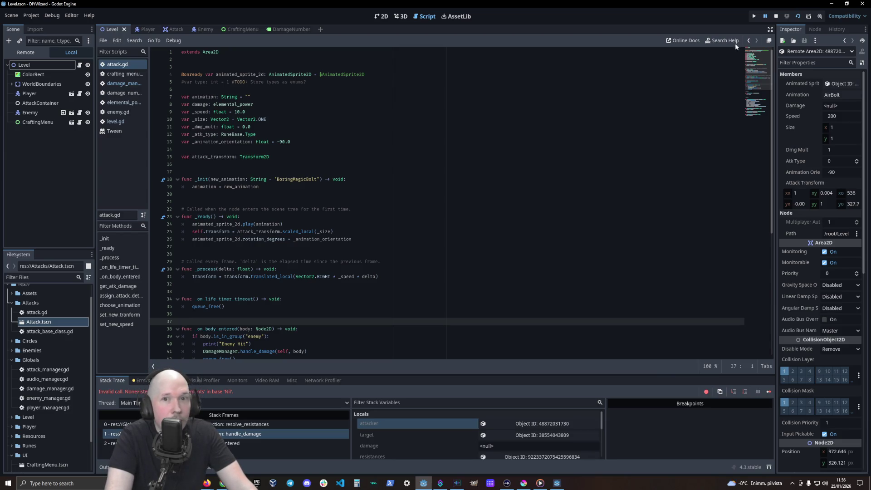
left_click(775, 16)
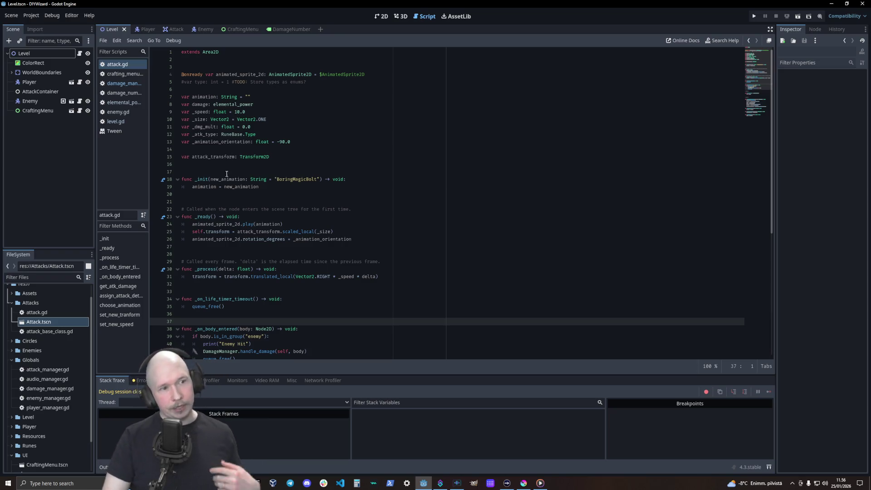
- Select damage on line 8 of attack.gd and jump to the AttackBase class definition
left_click(203, 105)
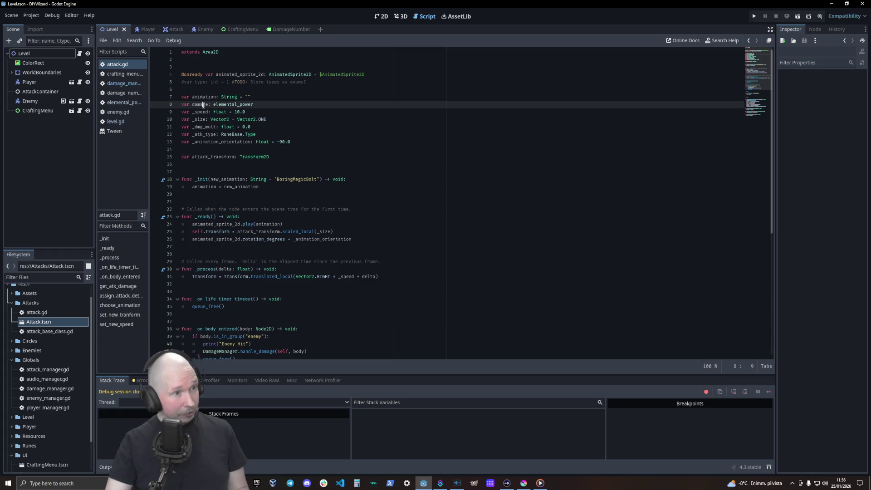
double_click(203, 104)
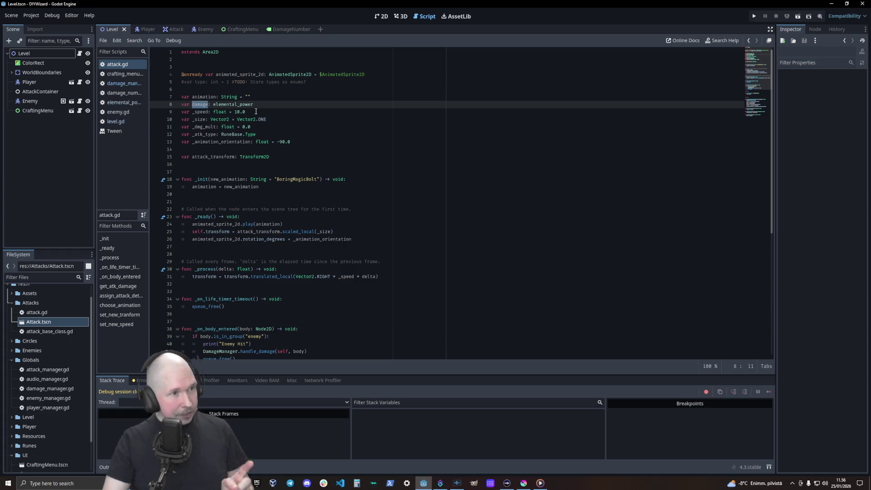
scroll(317, 186, "down", 9)
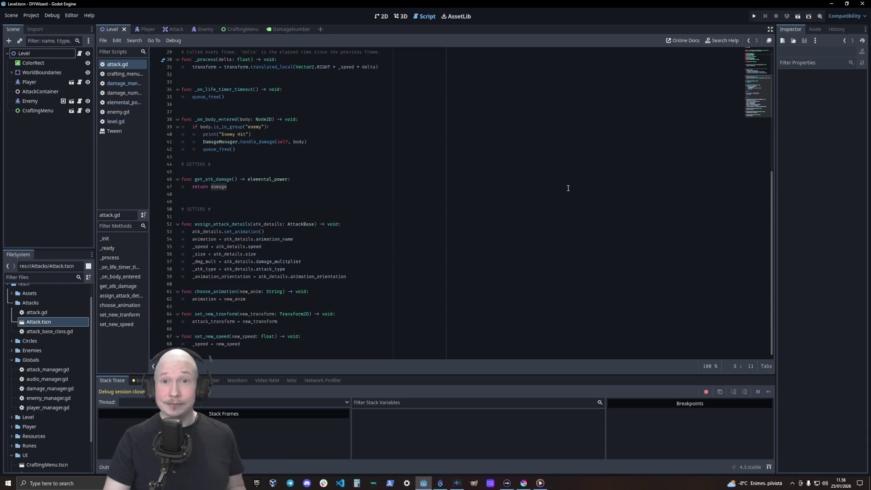
left_click(290, 217)
left_click(300, 224, "ctrl")
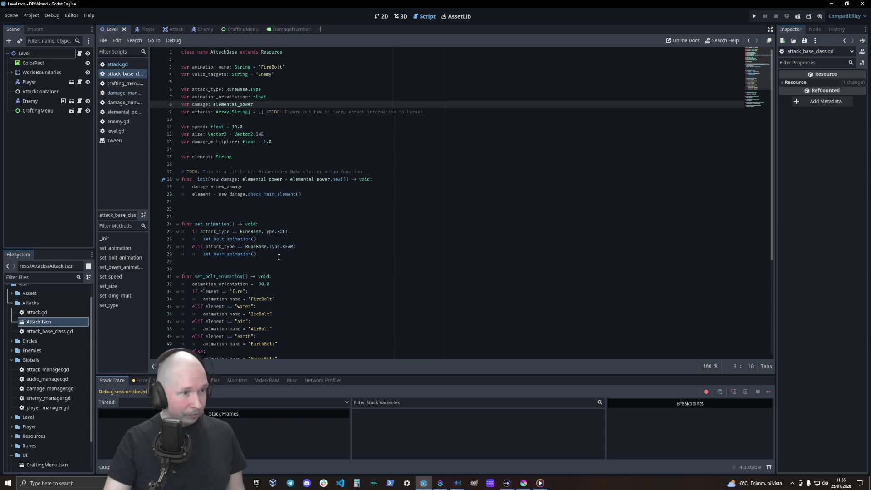
- Scroll through the AttackBase class in attack_base_class.gd, then go back to attack.gd
scroll(278, 256, "down", 6)
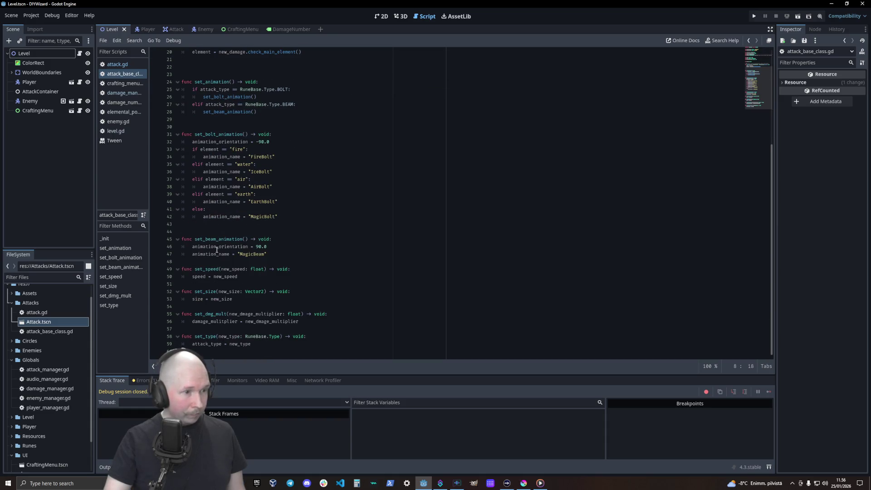
scroll(217, 202, "up", 6)
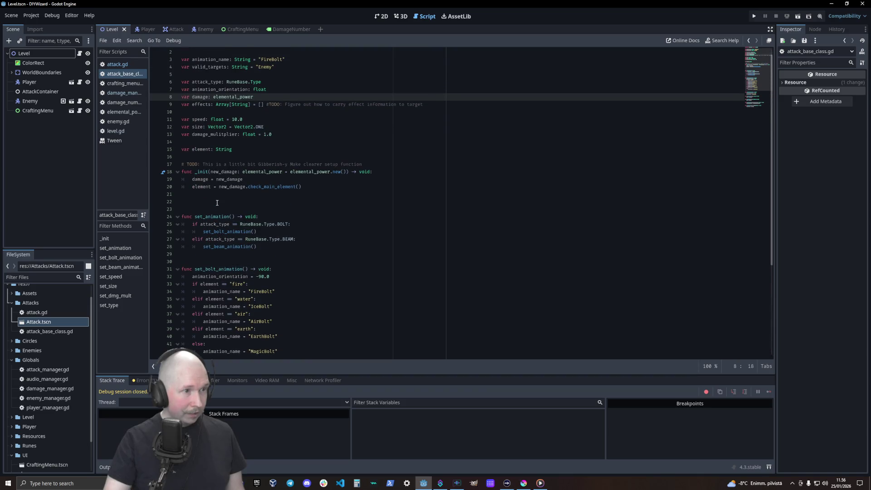
left_click(117, 64)
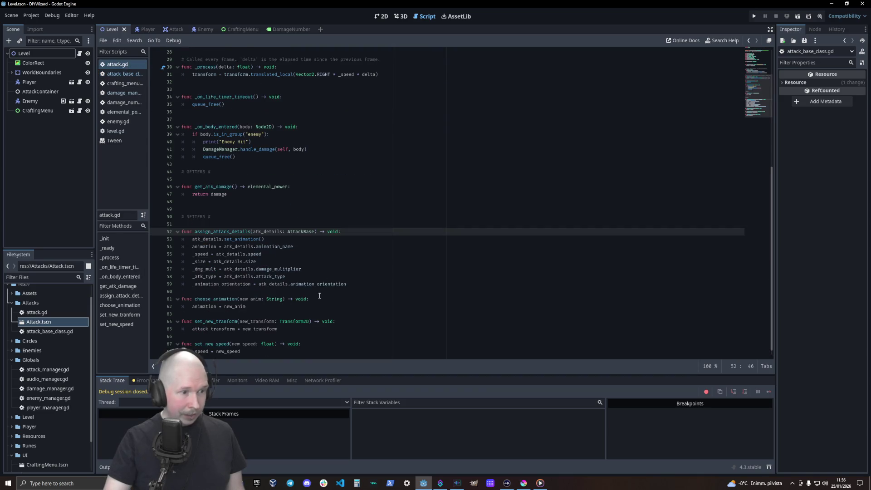
- Rename the damage variable to _damage, including the return in get_atk_damage
left_click(341, 292)
left_click(366, 282)
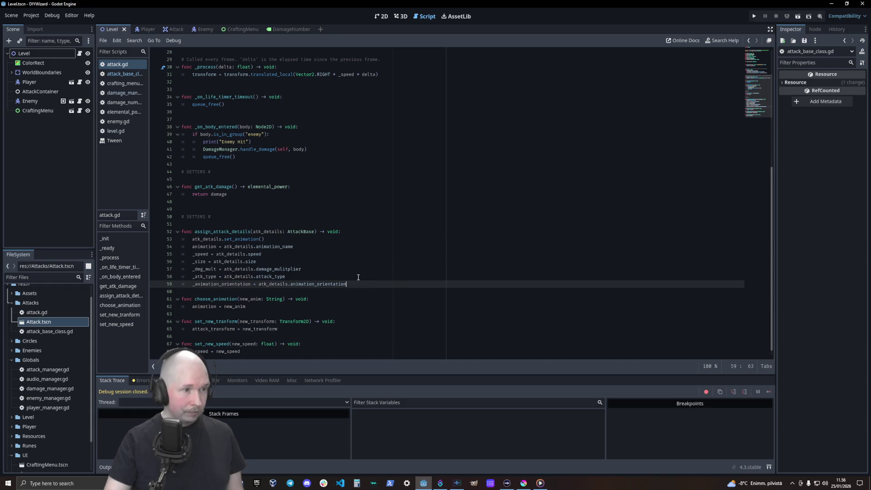
scroll(331, 245, "up", 10)
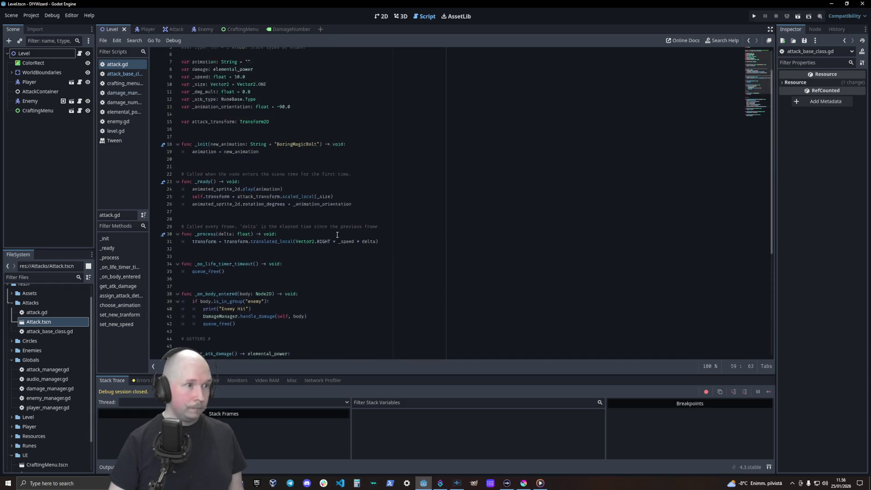
left_click(191, 104)
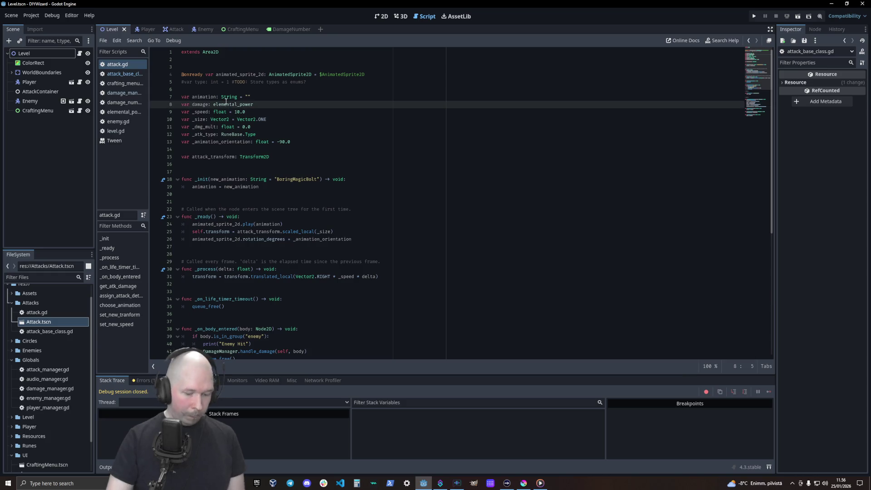
left_click(332, 142)
scroll(331, 142, "down", 9)
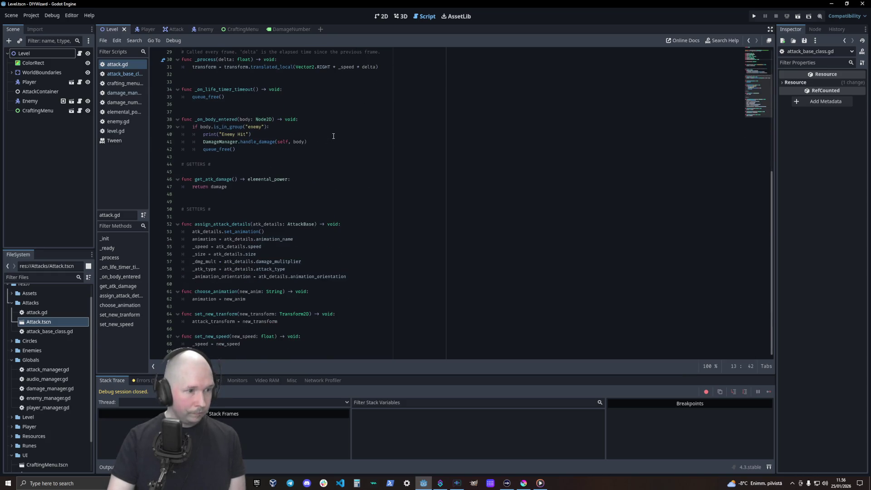
key("ctrl+k")
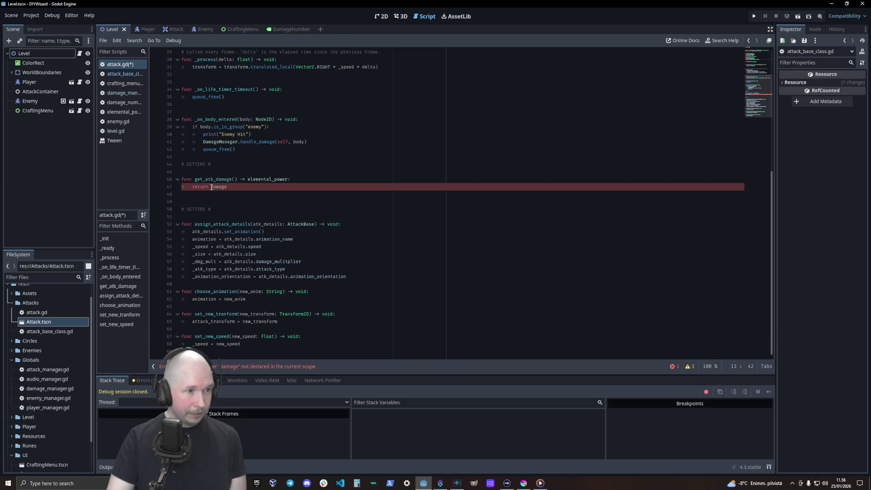
left_click(212, 187)
type("_")
- Add '_damage = atk_details.damage' to assign_attack_details and save attack.gd
left_click(383, 279)
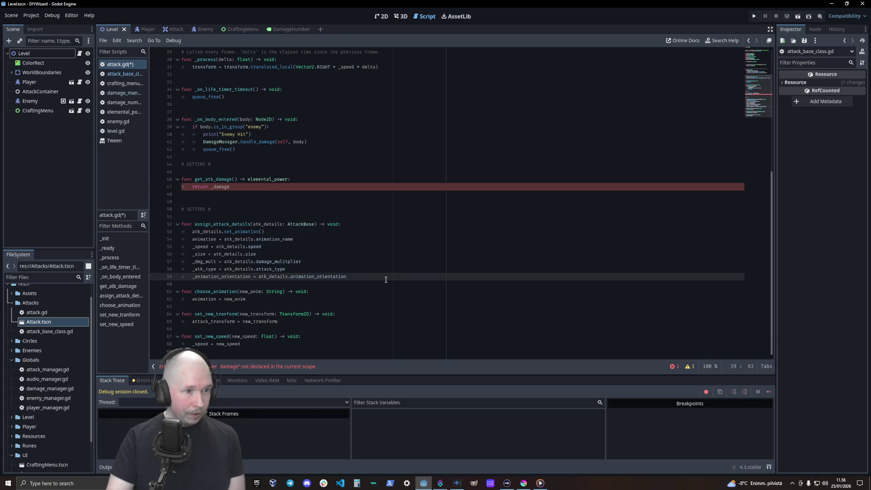
key("Return")
type("_")
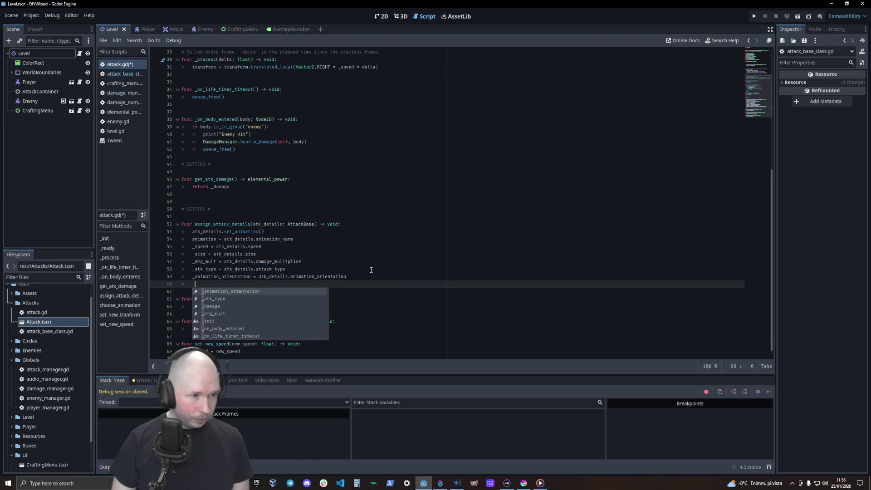
type("damage")
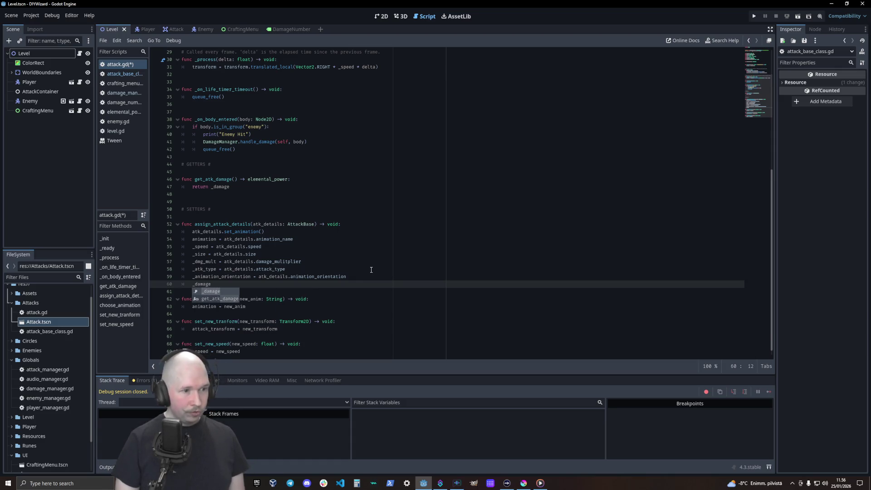
key("Escape")
type(".")
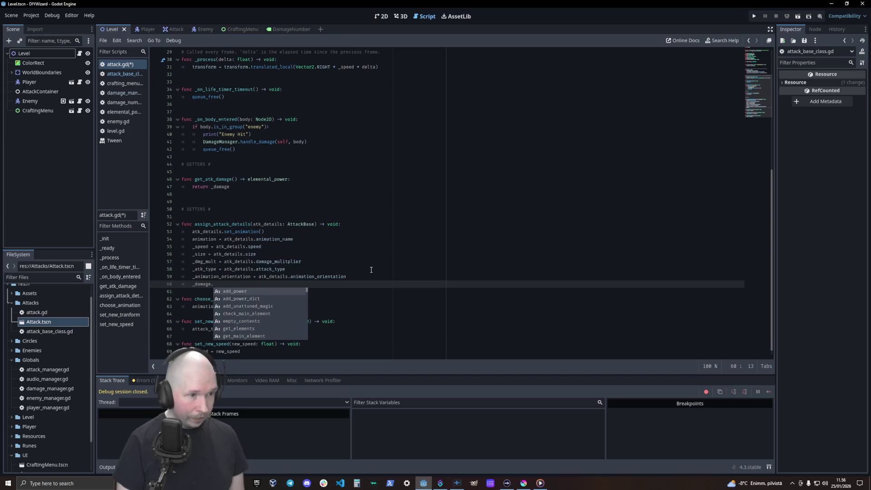
type("atk")
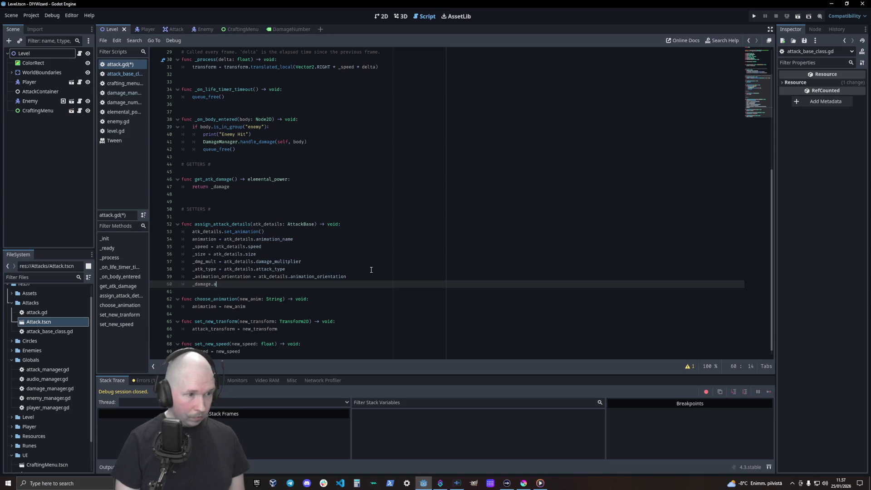
type("atk_details")
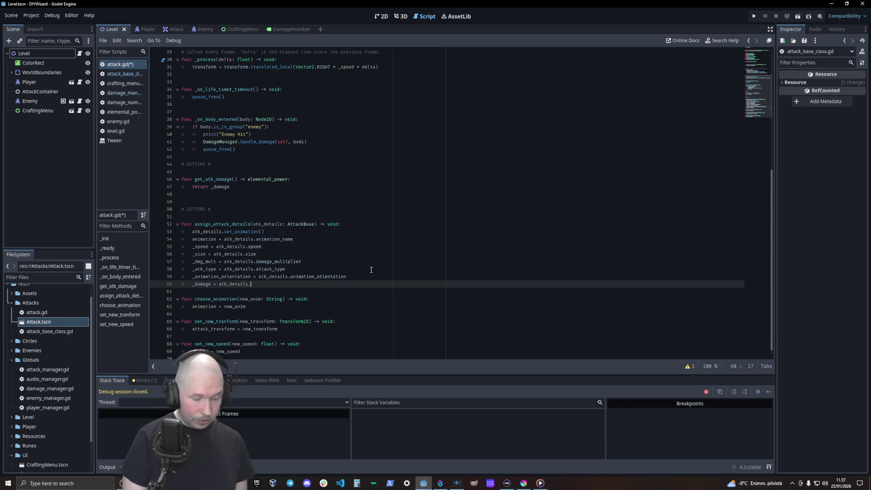
type(".damage")
key("ctrl+s")
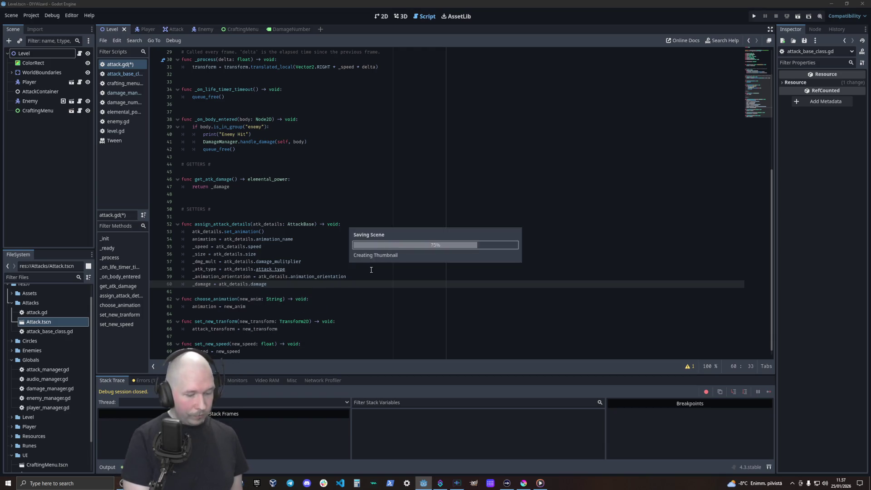
- Run the game and craft an Air Power_100 Bolt to fire at the enemy
key("F5")
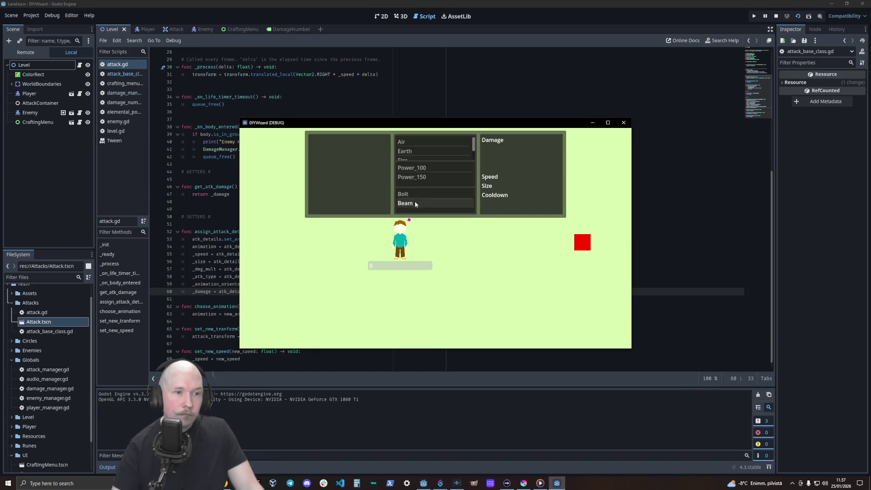
left_click(414, 194)
left_click(413, 168)
left_click(418, 142)
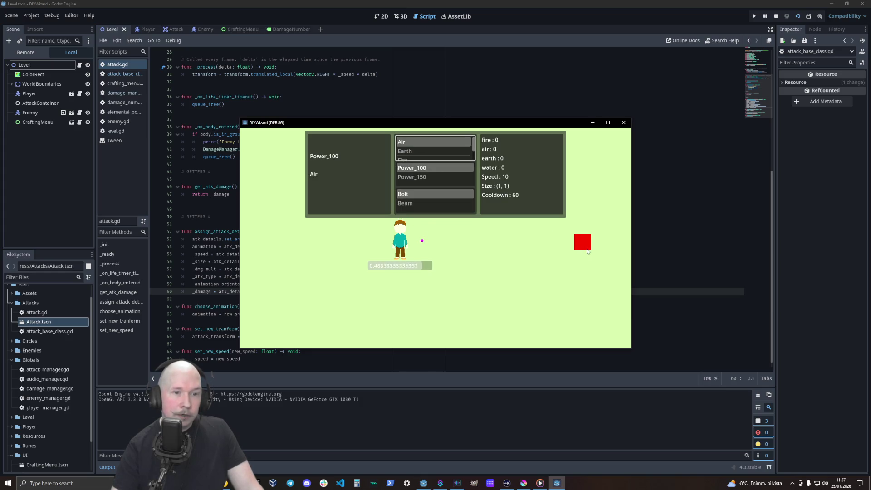
left_click(408, 195)
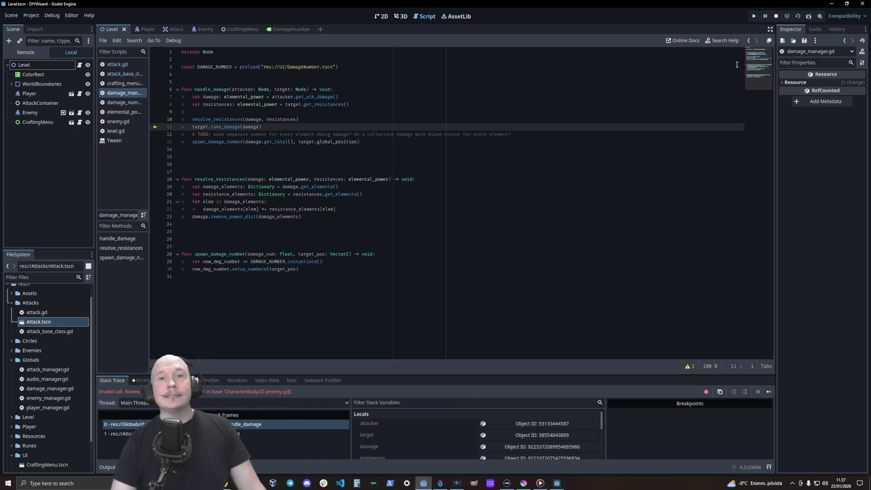
- Stop the halted run, note take_damage on line 11, and edit enemy.gd below get_resistances
left_click(777, 16)
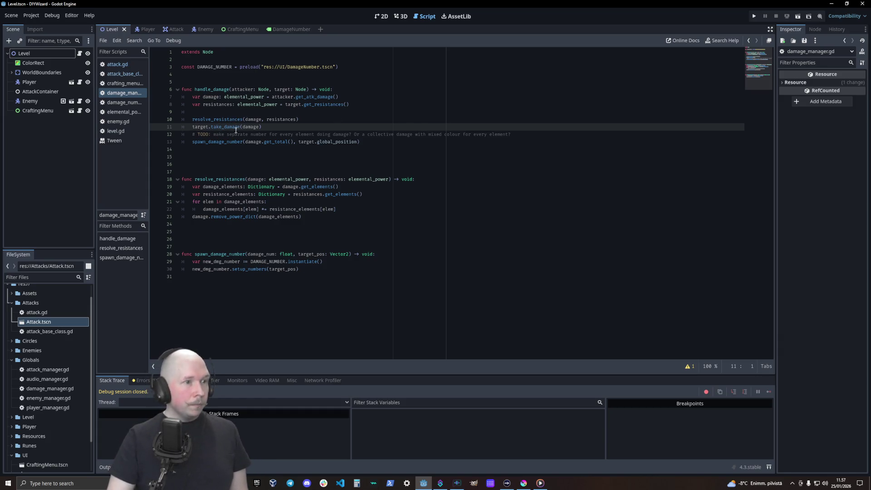
double_click(226, 126)
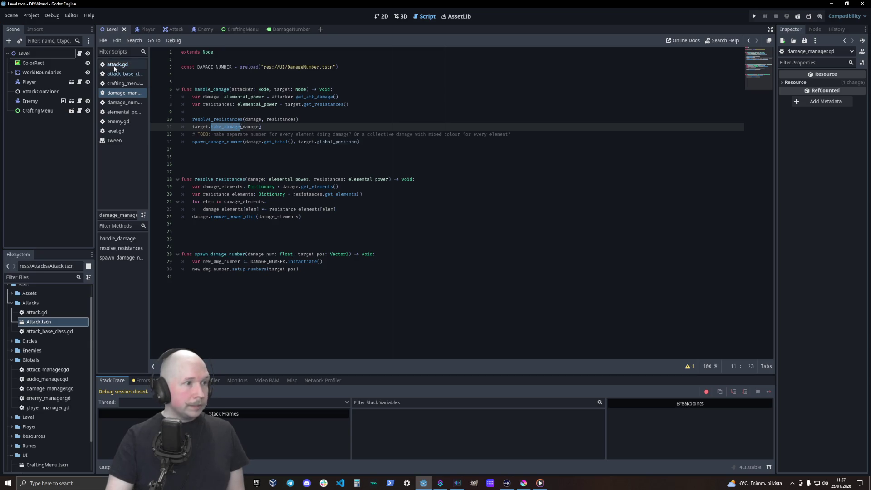
left_click(119, 123)
left_click(278, 283)
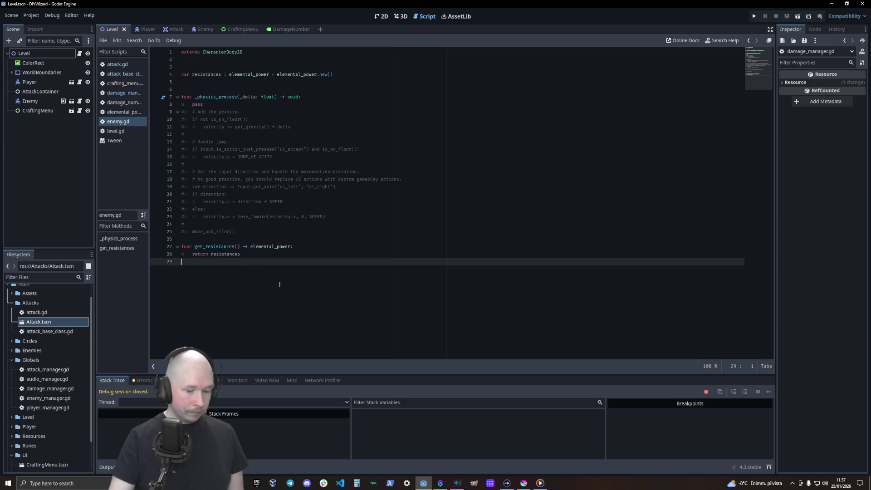
- Declare a take_damage() function below get_resistances in enemy.gd
key("Return")
type("func ")
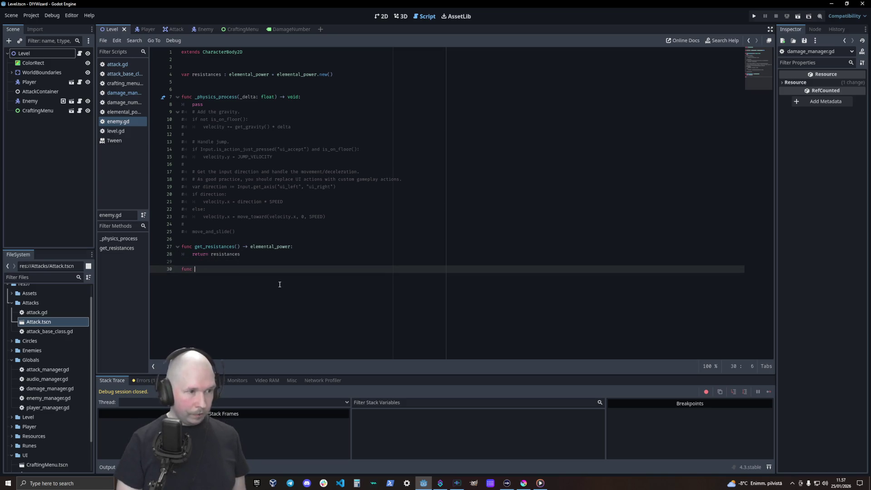
type("take_damage() -> v")
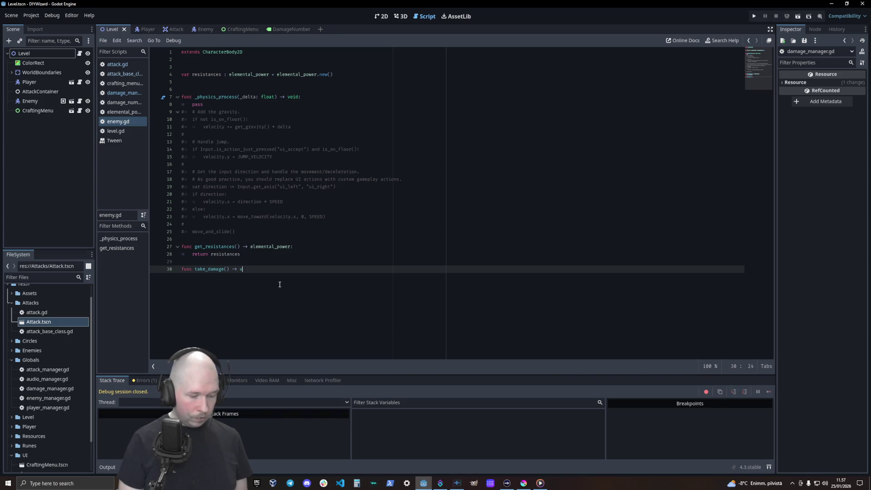
type(":")
key("Return")
type("pass")
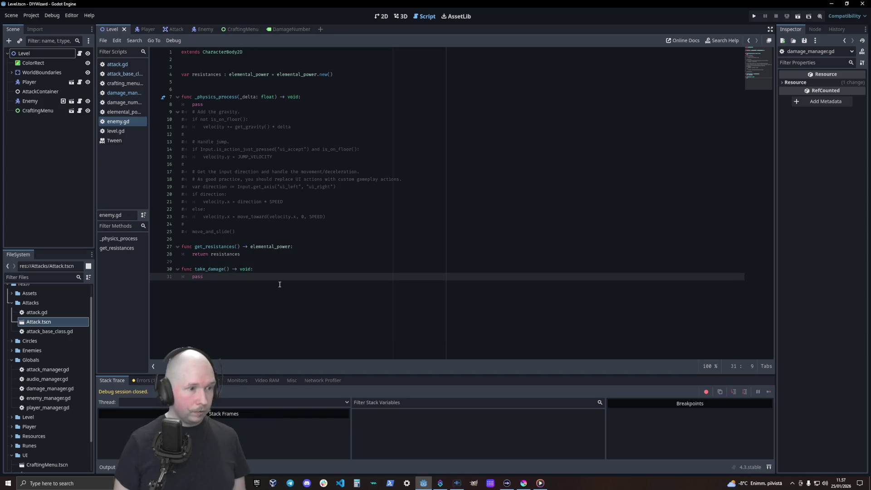
key("Up")
key("End")
key("Return")
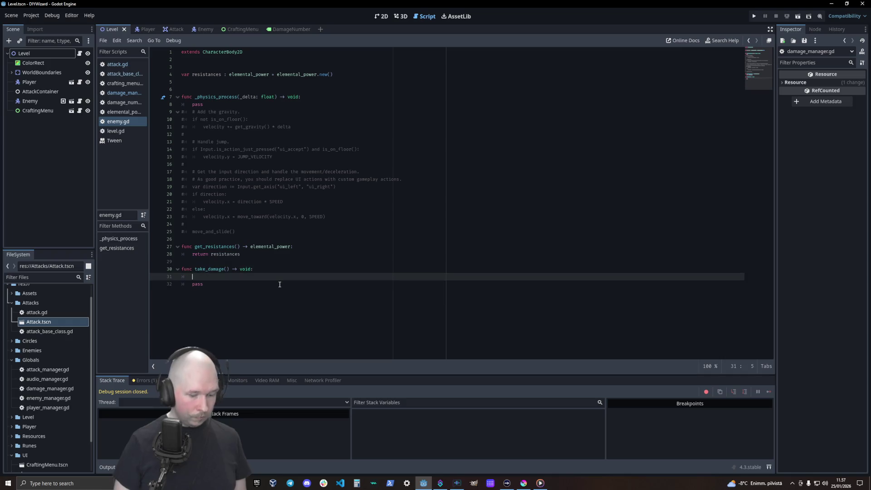
- Make take_damage print "Took damage! Ouch!" and save enemy.gd
type("print")
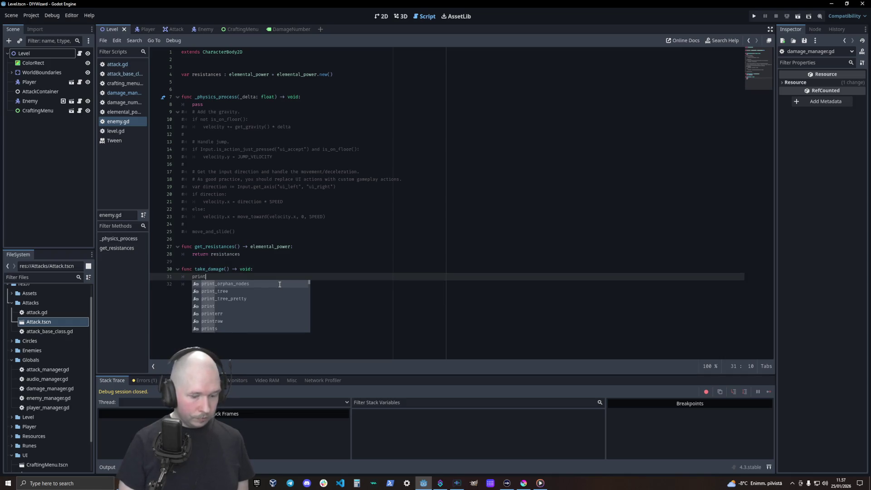
type("(\"took dmage")
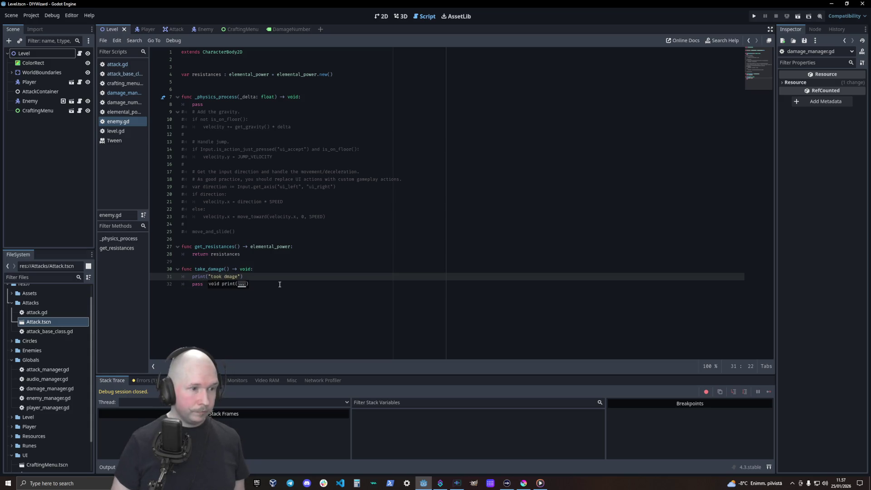
type("a")
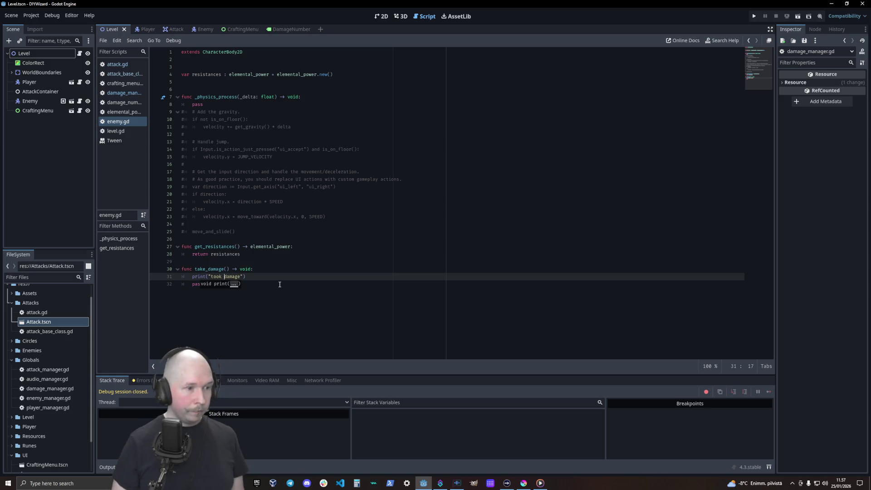
key("BackSpace")
type("T")
key("End")
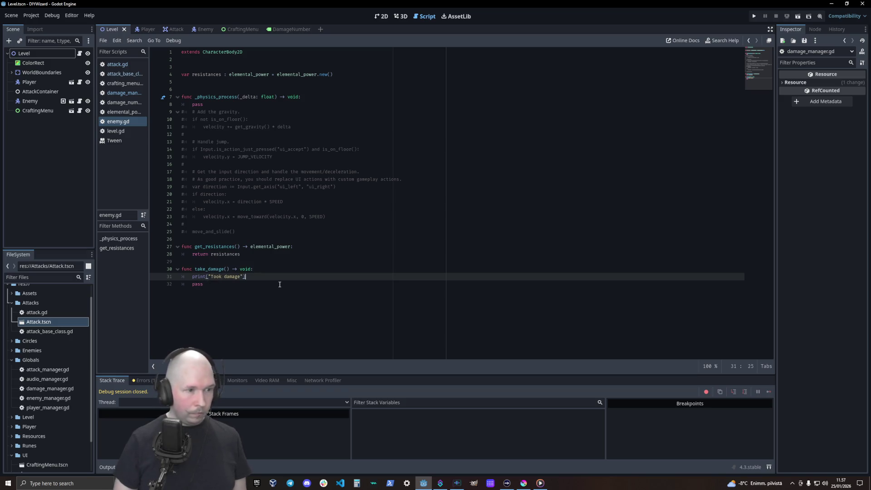
type("Ouch")
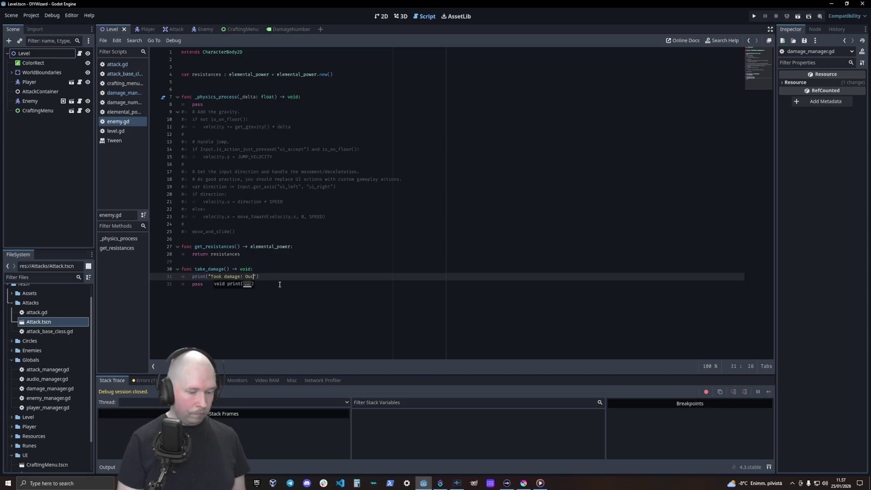
type("!")
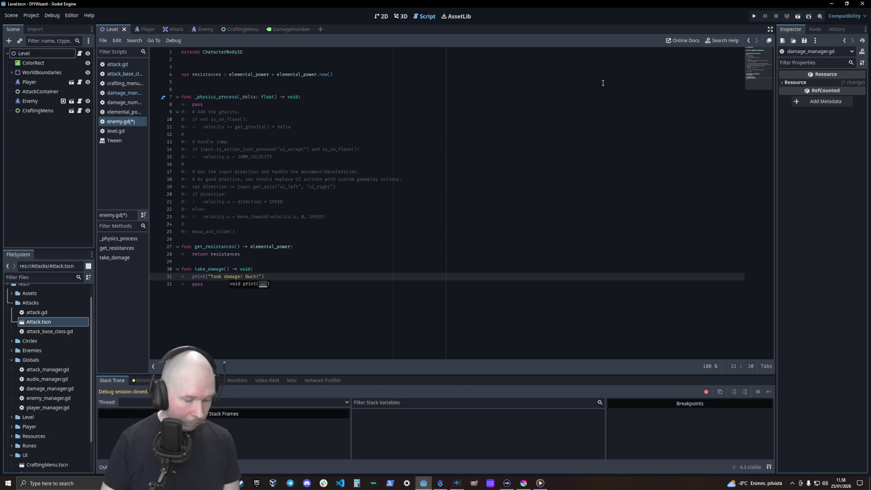
key("ctrl+s")
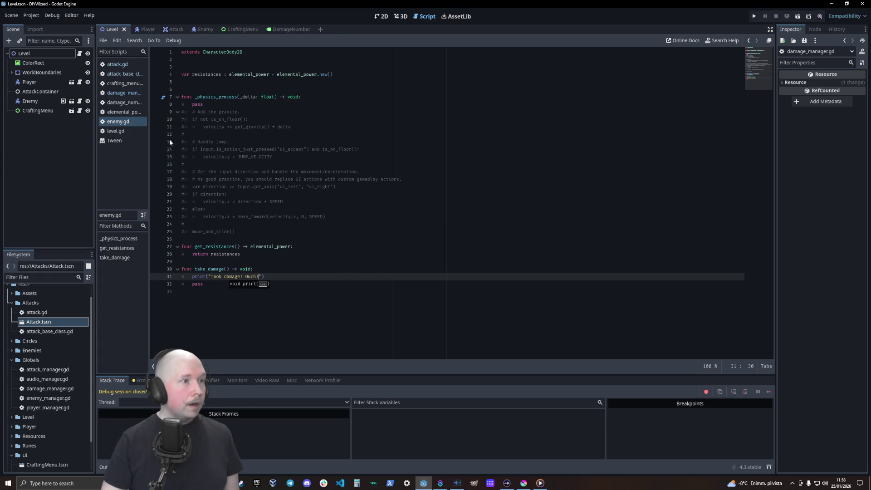
left_click(123, 92)
left_click(123, 83)
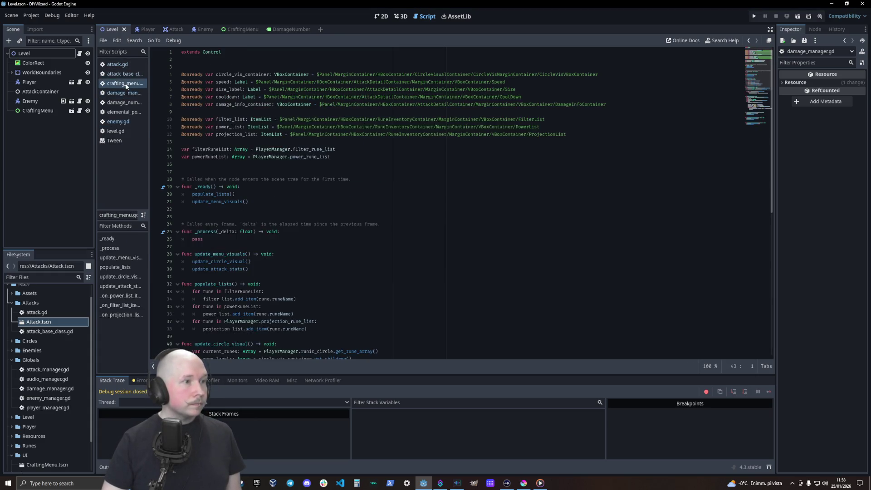
- Check the elemental_power type used in damage_manager.gd's handle_damage, then return to enemy.gd
left_click(122, 93)
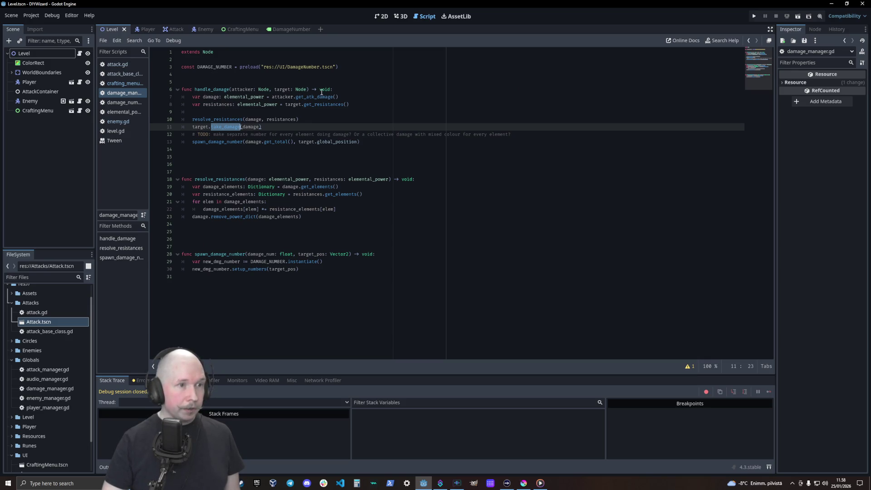
left_click(232, 98)
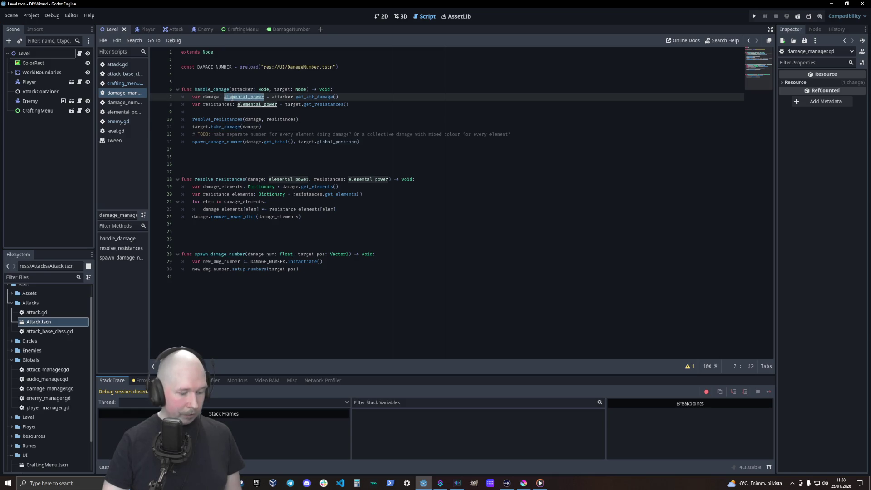
left_click(120, 85)
left_click(126, 121)
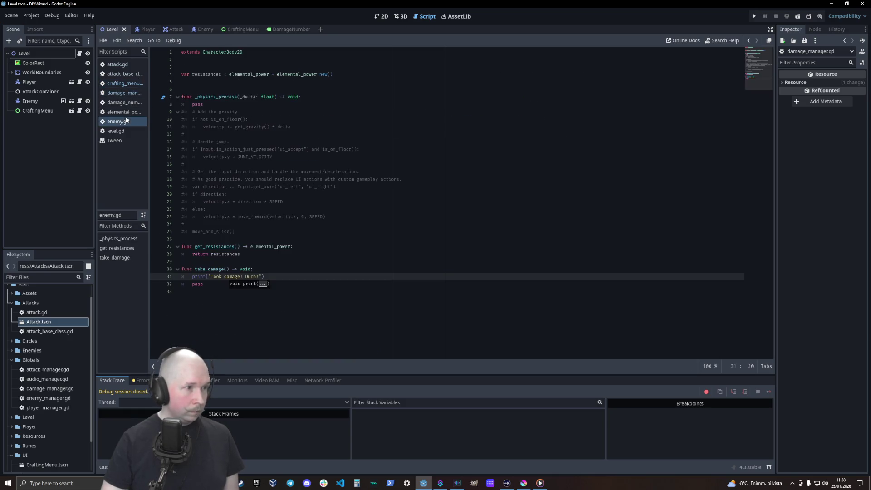
- Give take_damage a _taken_damage: elemental_power parameter, save, and run the game
left_click(228, 269)
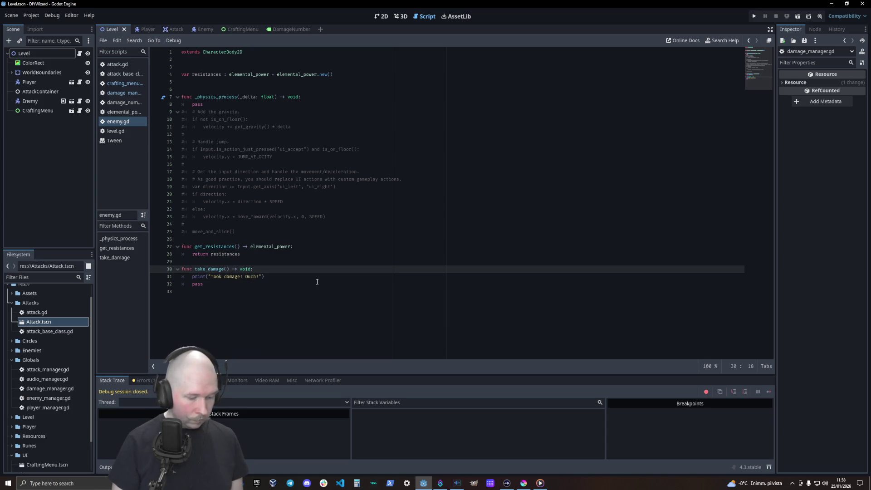
type("taken_dama")
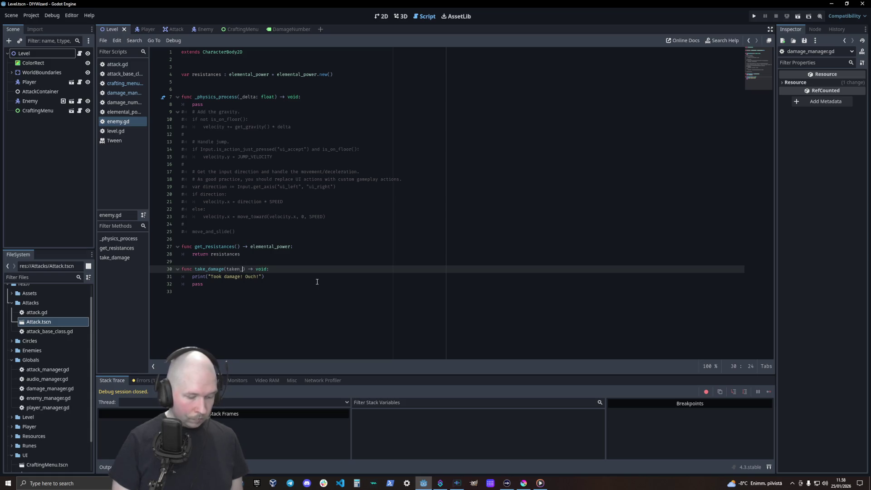
type("ge")
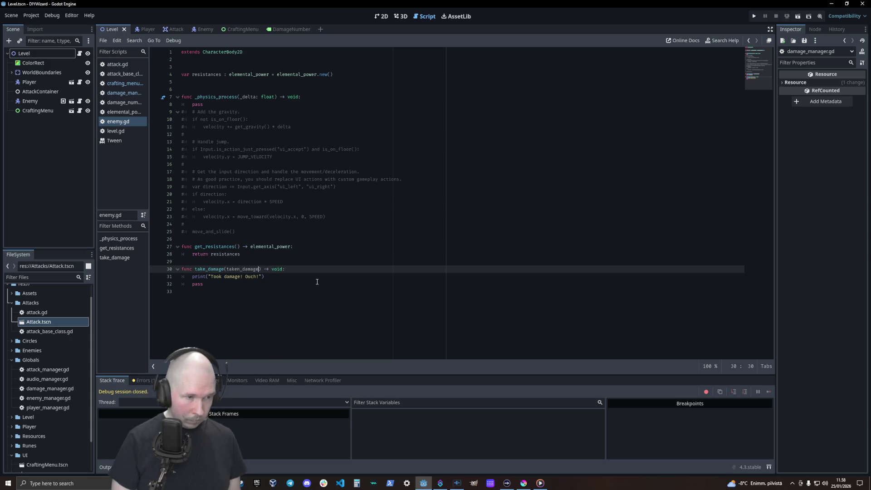
type(": elemental_power")
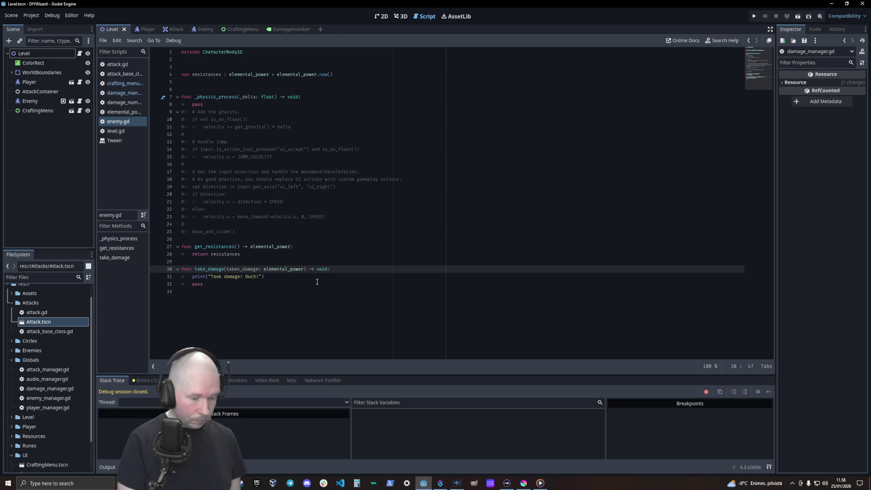
key("Left")
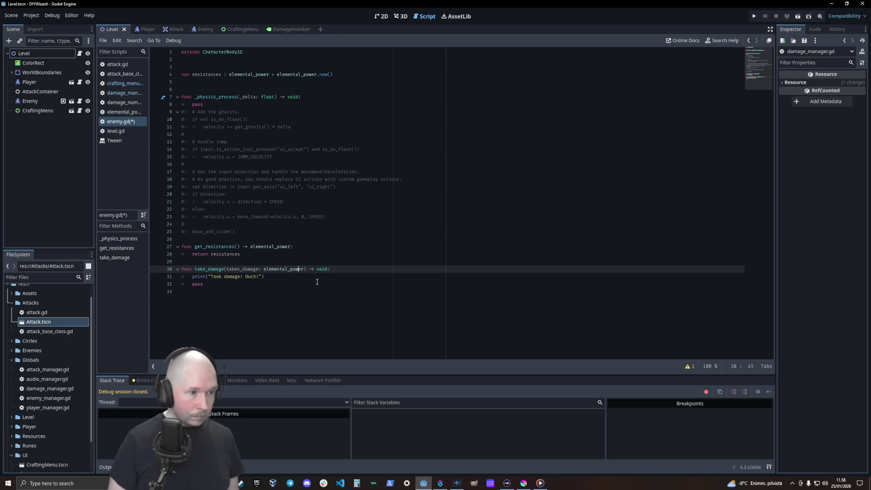
type("_")
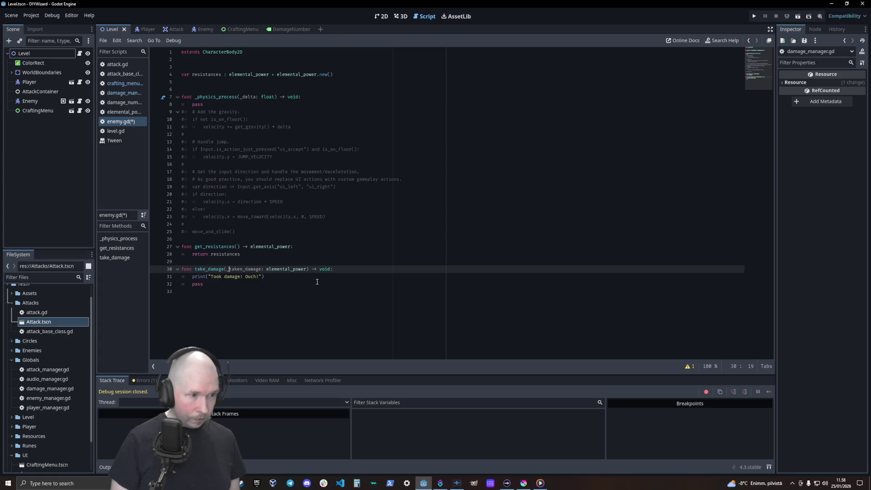
key("ctrl+s")
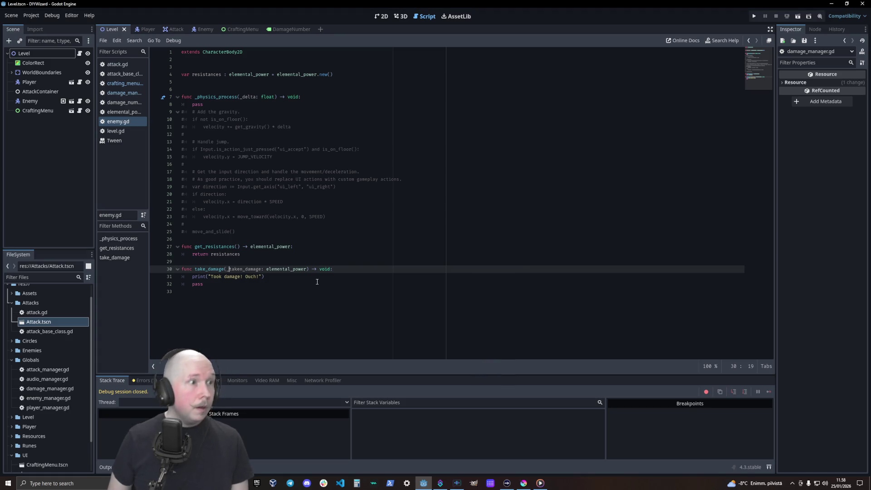
key("F5")
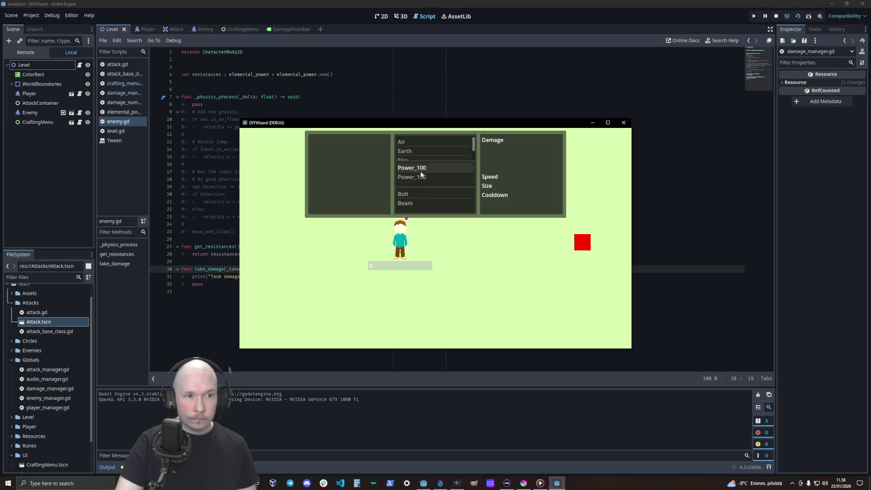
- Craft a Bolt, Power_100, Air spell, hit the red enemy, and check the "Took damage! Ouch!" output
left_click(421, 193)
left_click(421, 169)
left_click(415, 142)
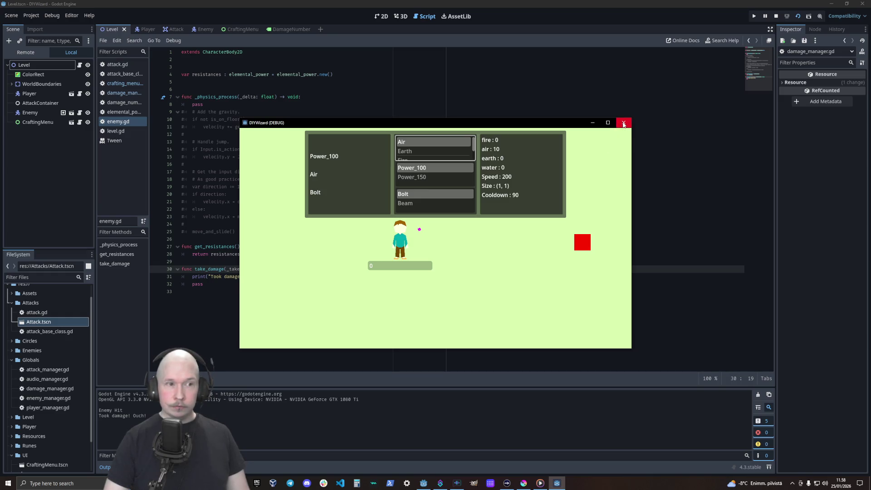
left_click(583, 242)
left_click(25, 52)
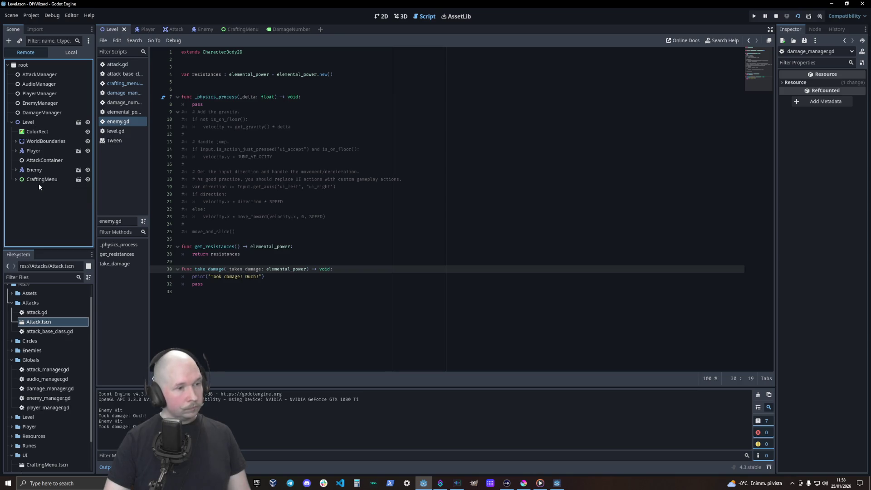
- Stop the game and start a new line after setup_numbers in damage_manager.gd
right_click(545, 188)
left_click(776, 17)
left_click(775, 17)
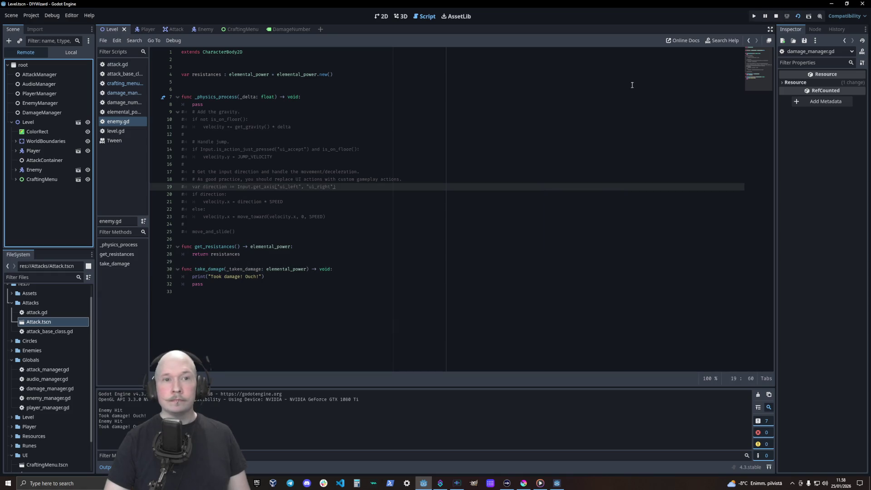
left_click(112, 93)
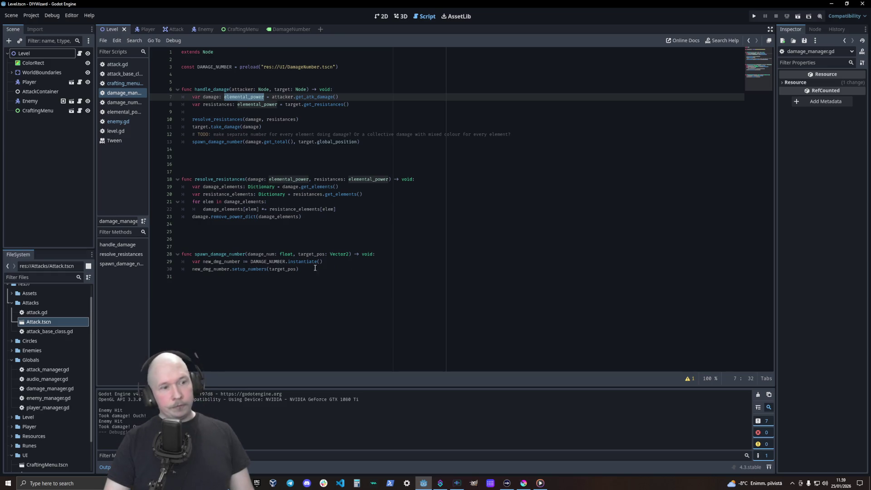
left_click(229, 157)
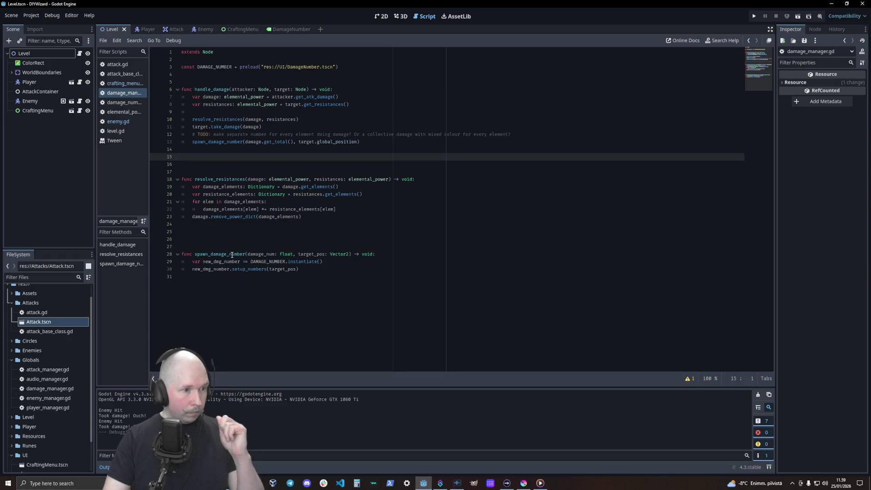
left_click(309, 271)
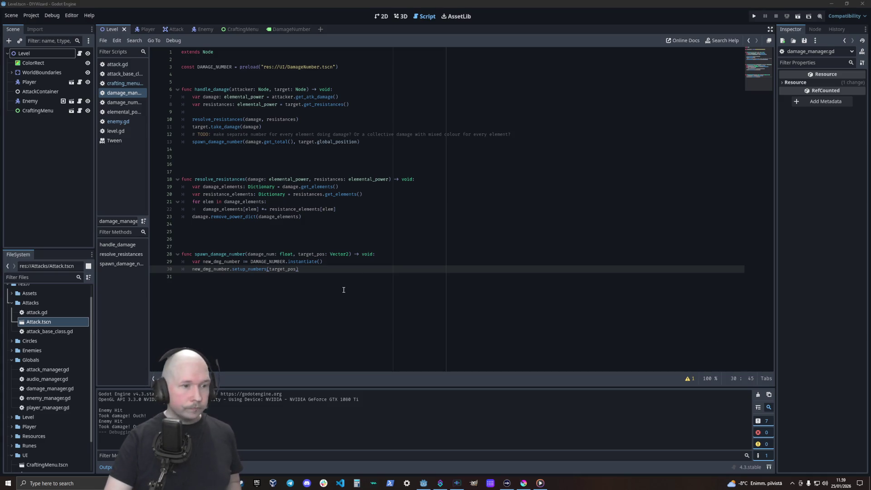
left_click(316, 270)
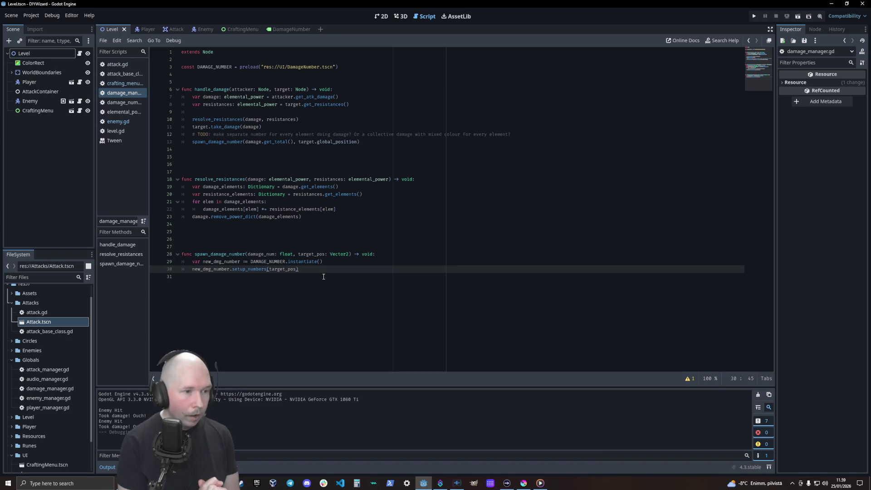
key("Return")
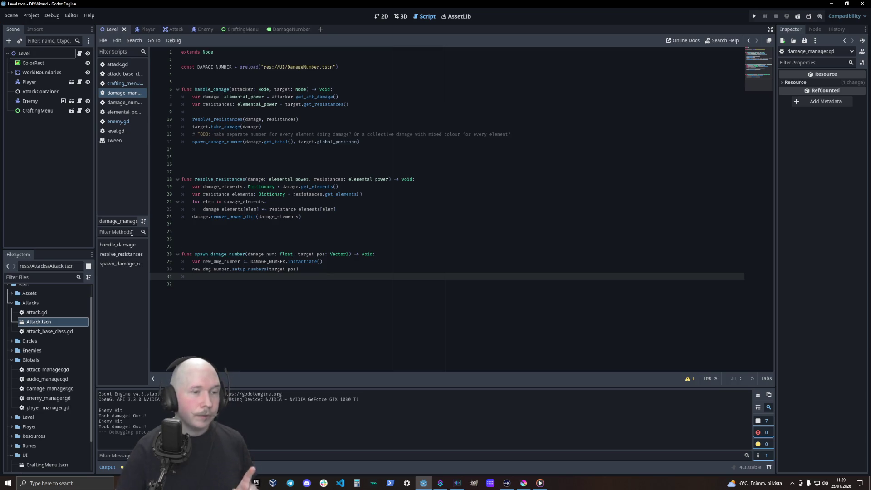
- Pass target.global_position to setup_numbers and retype the parameter as target: Node
left_click_drag(358, 141, 299, 142)
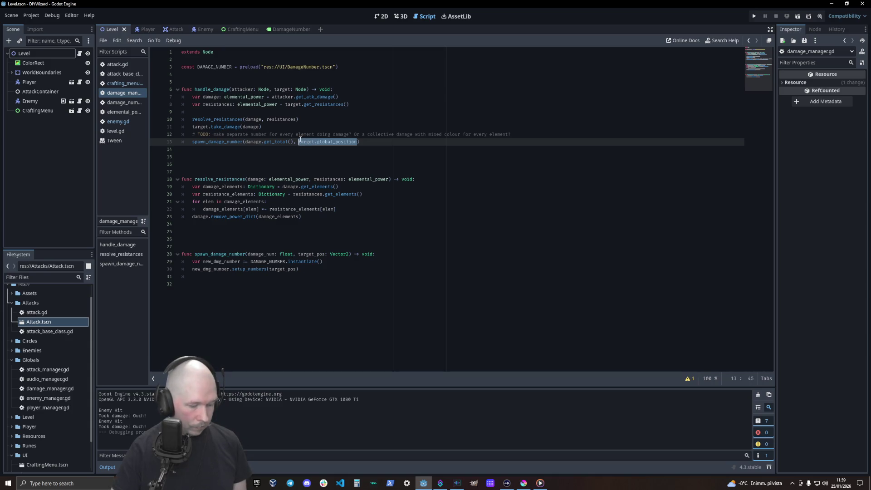
double_click(290, 270)
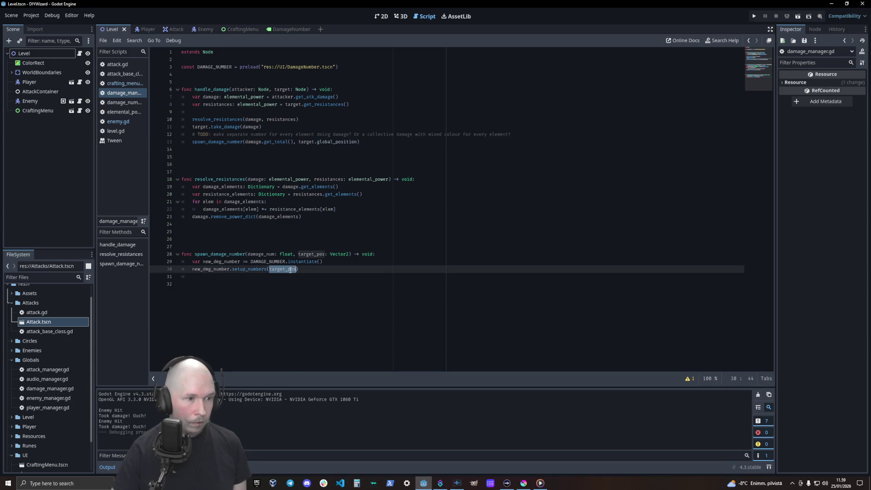
type("target.global_position")
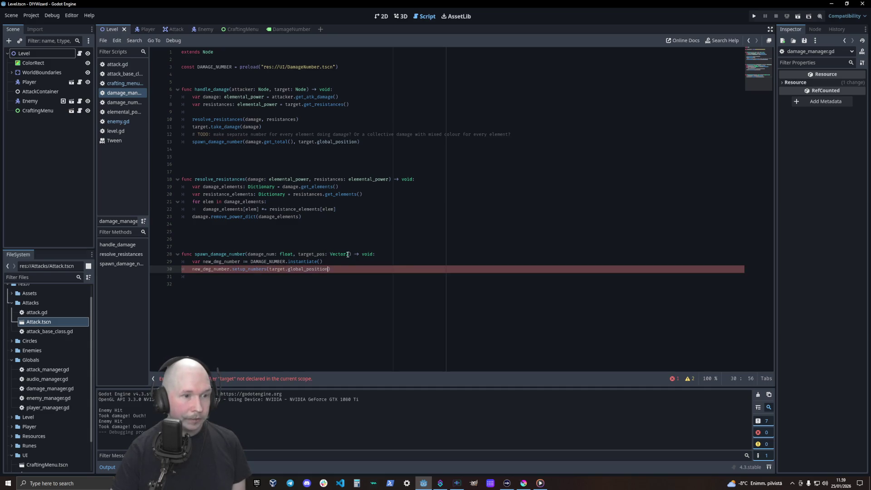
left_click_drag(349, 254, 315, 254)
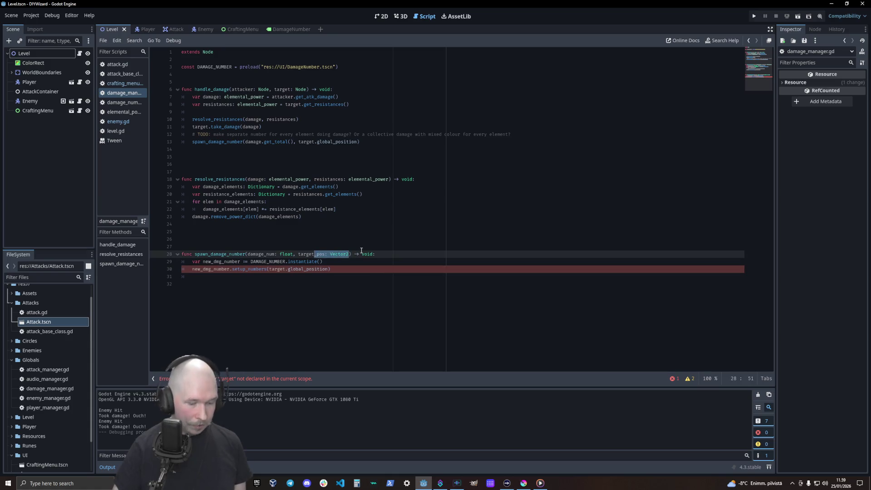
type(":Node")
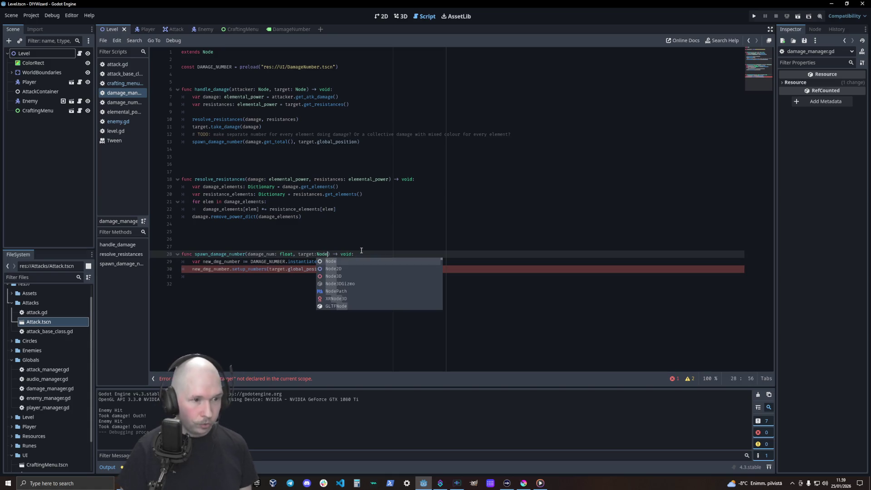
key("Left")
key("Left")
key("Left")
key("Left")
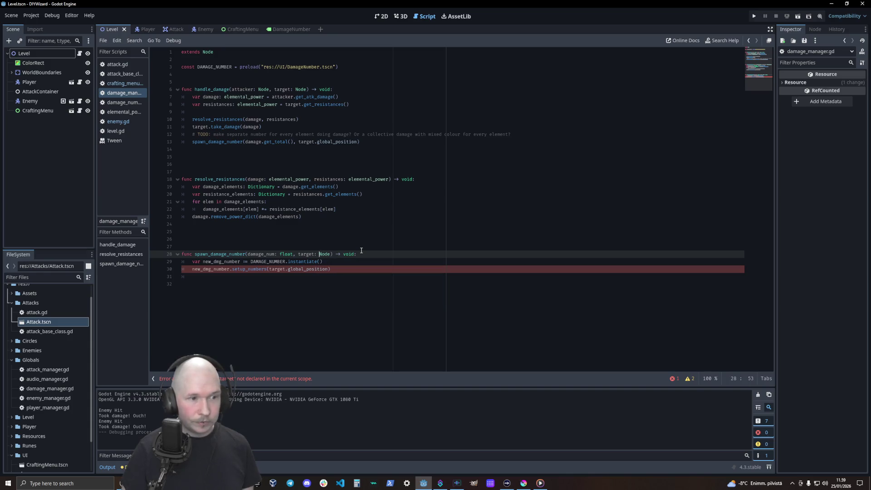
- Add a target.add_sibling() call and view its documentation
left_click(381, 269)
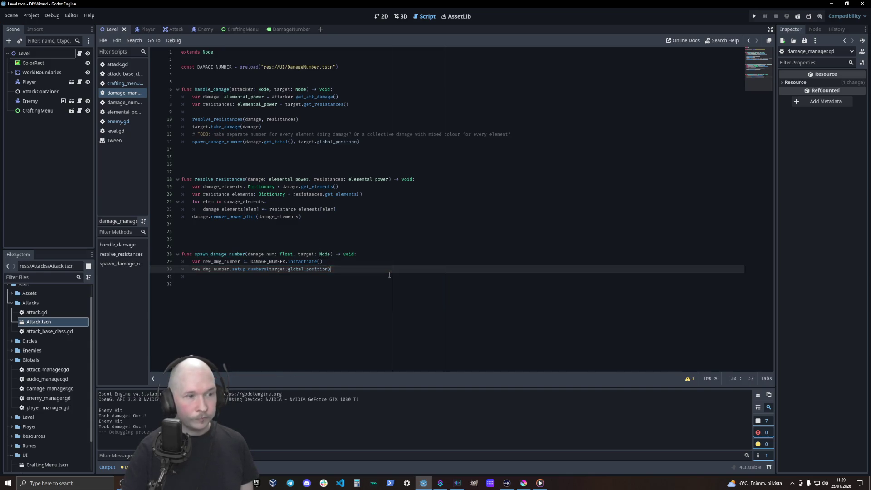
key("Return")
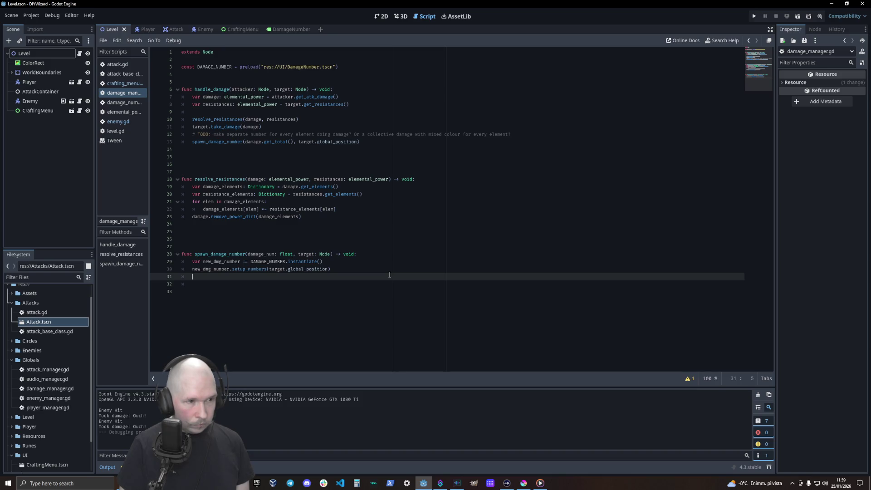
type("no")
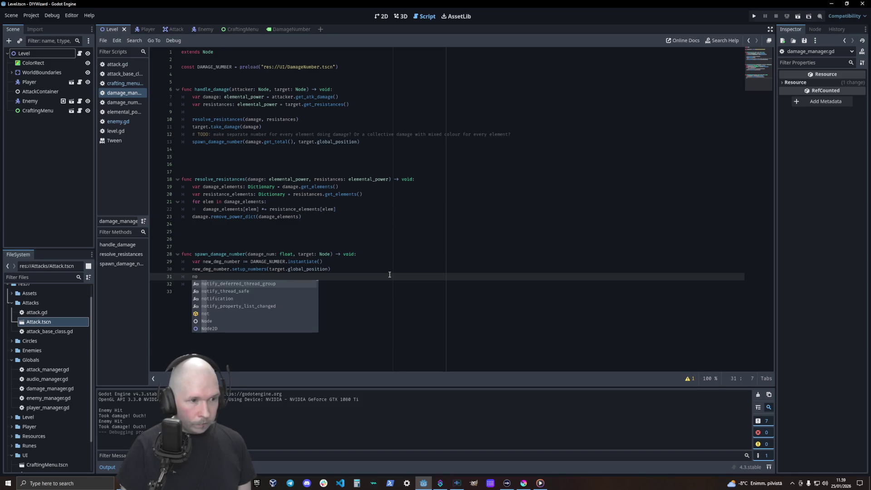
key("BackSpace")
key("BackSpace")
type("targ")
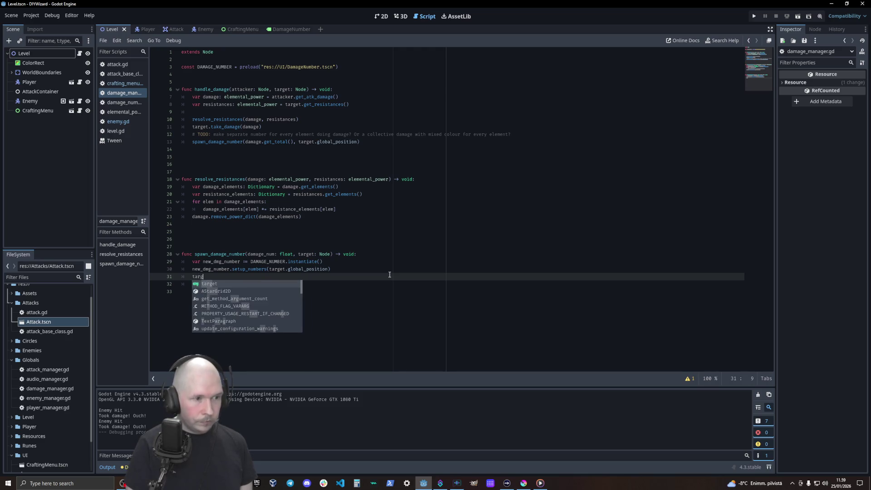
key("Return")
type("dd_chi")
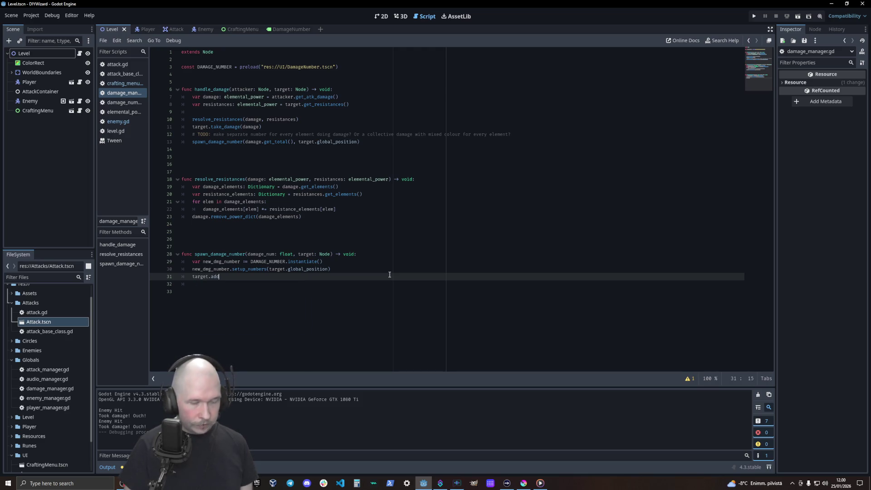
key("BackSpace")
key("BackSpace")
key("BackSpace")
type("_c")
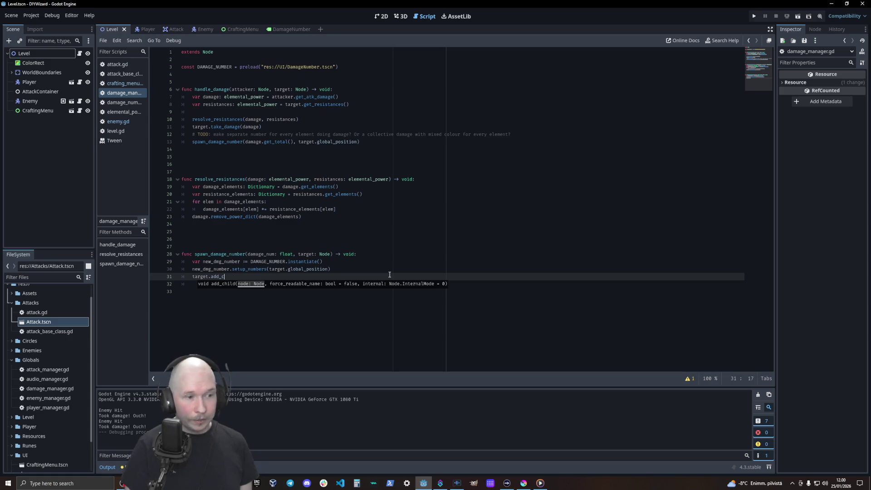
type("ib")
key("Return")
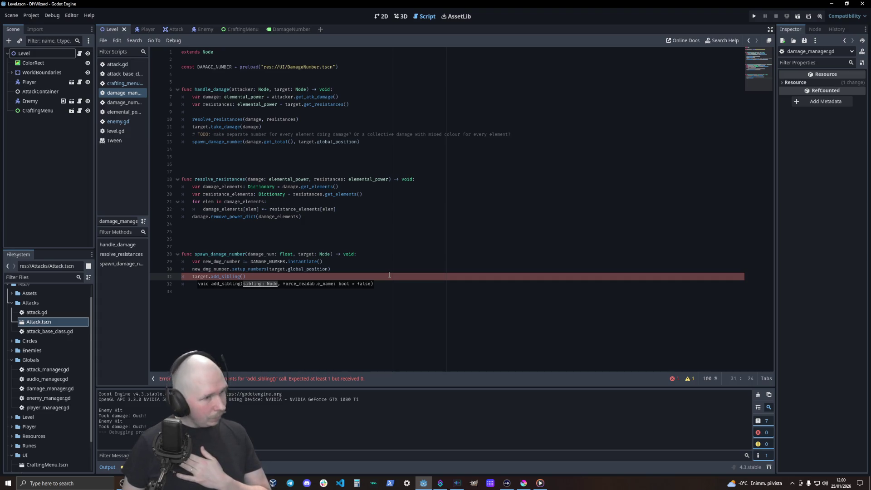
left_click(227, 276, "ctrl")
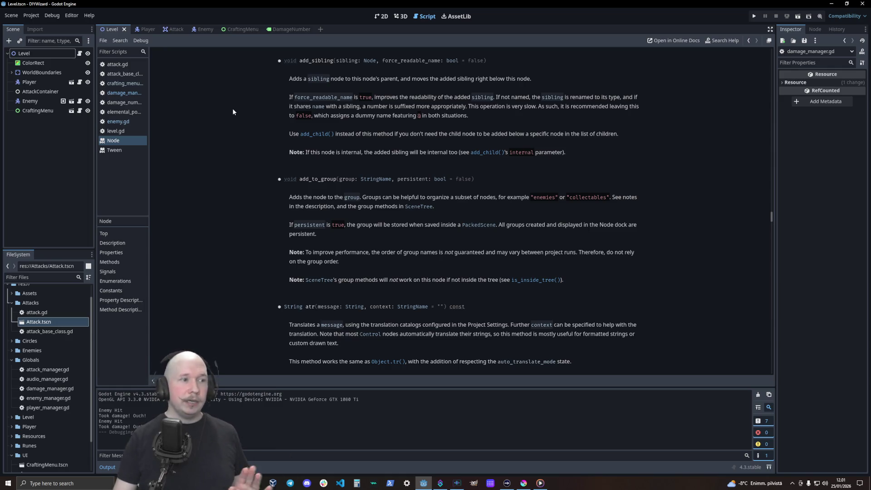
left_click(136, 120)
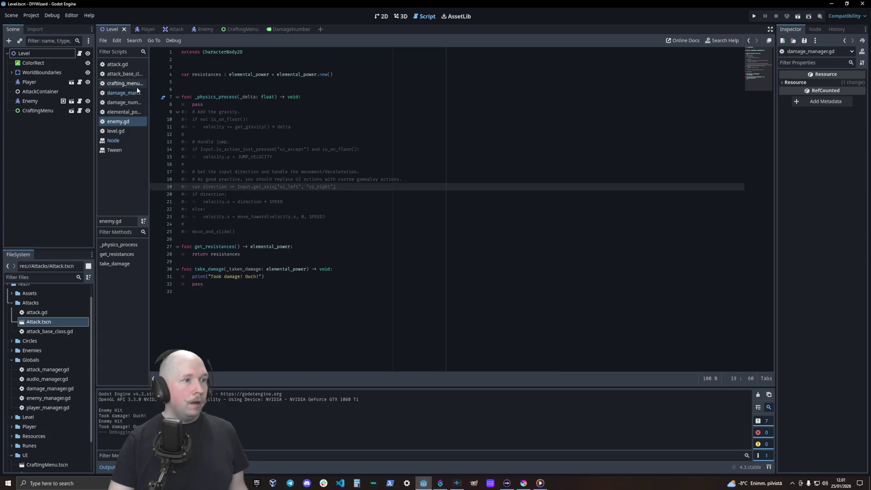
left_click(137, 85)
left_click(137, 93)
left_click(259, 278)
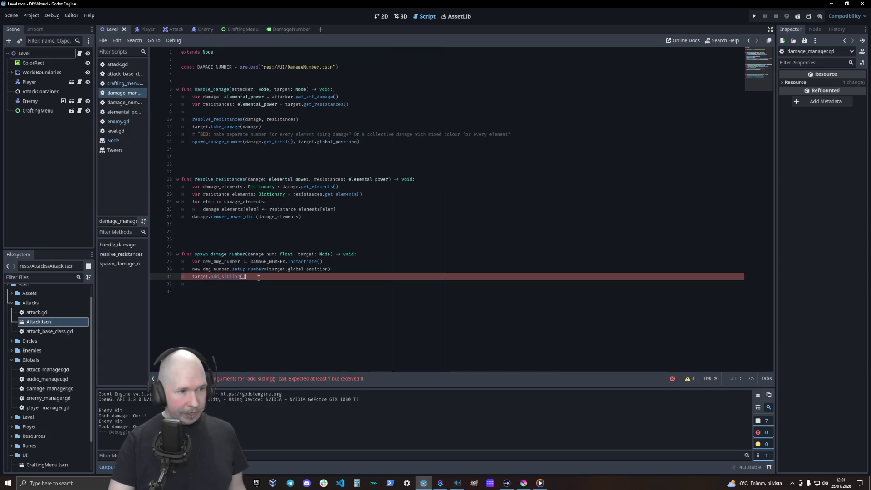
- Pass new_dmg_number to add_sibling, run the game, and craft a Bolt, Power_100, Air spell
key("Left")
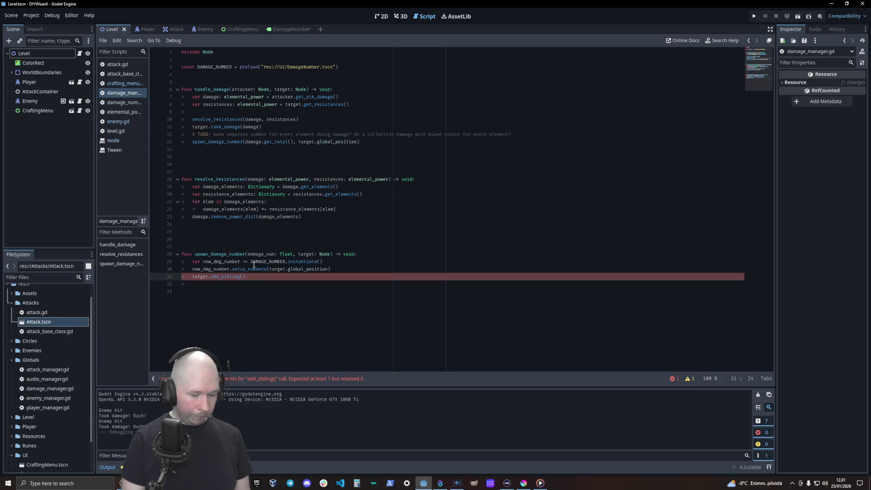
type("new_dmg_number")
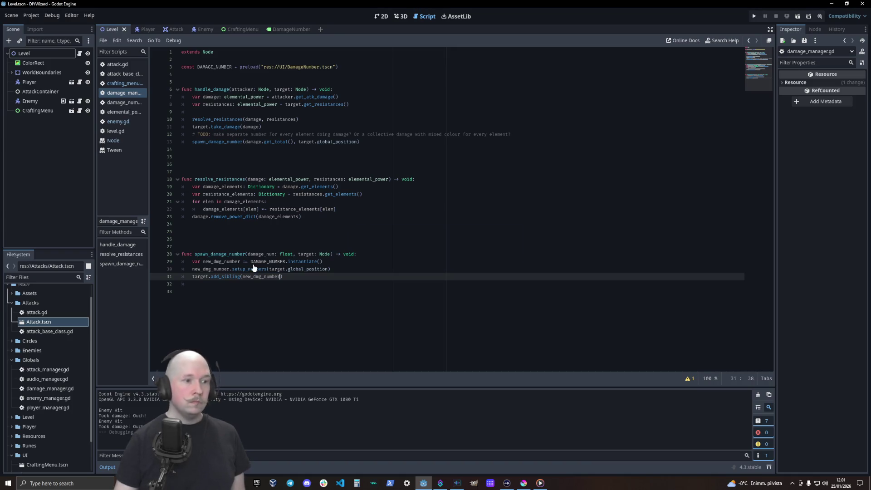
key("F6")
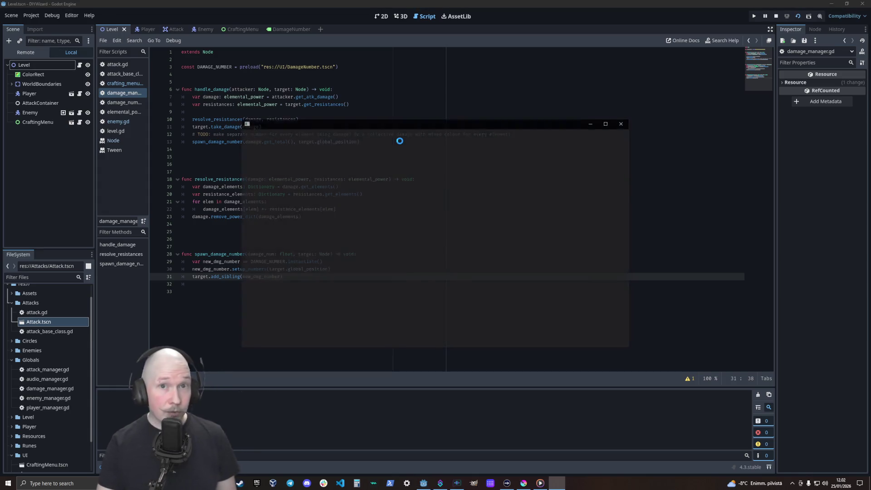
left_click(415, 195)
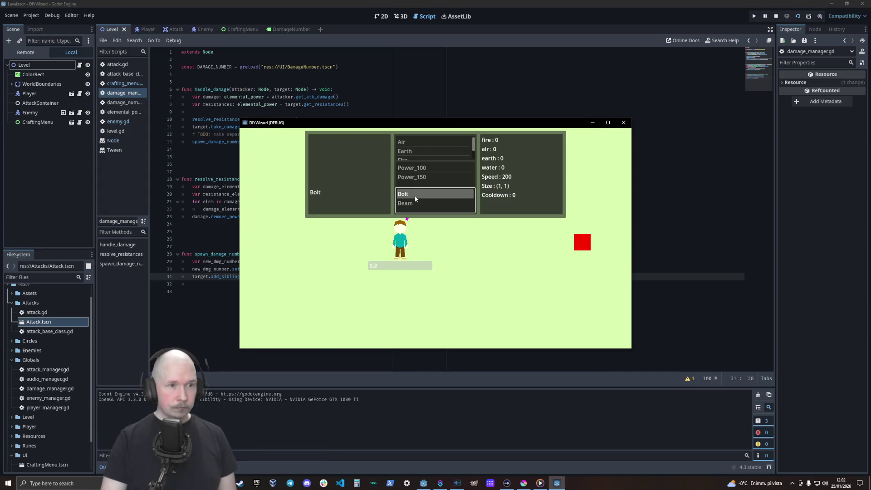
left_click(413, 168)
left_click(418, 142)
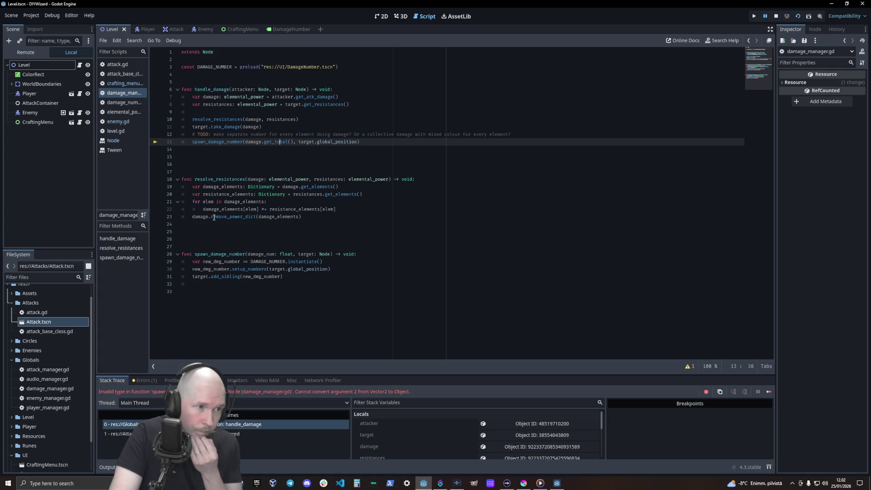
- Pass the target node instead of its global_position on line 13, save, and rerun
double_click(318, 144)
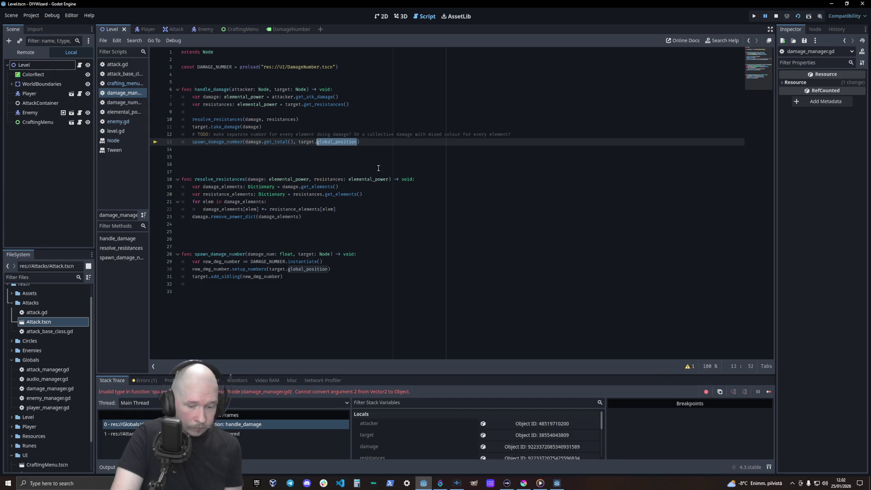
key("BackSpace")
key("BackSpace")
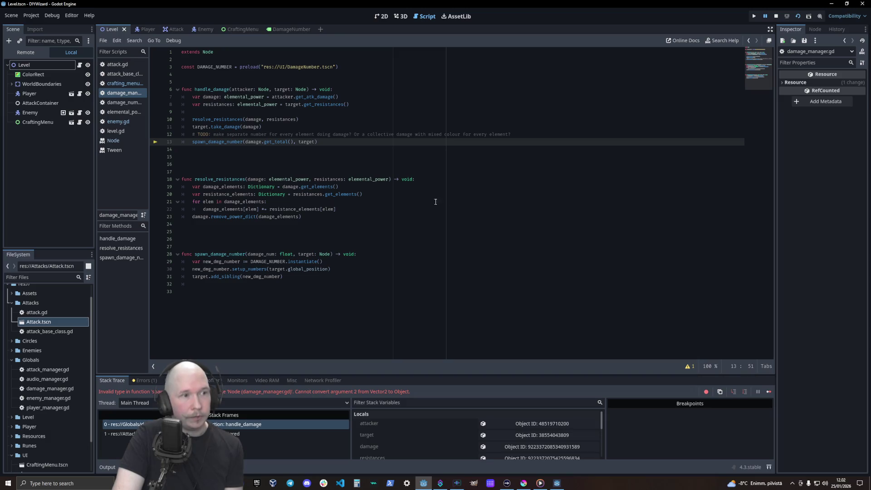
left_click(776, 16)
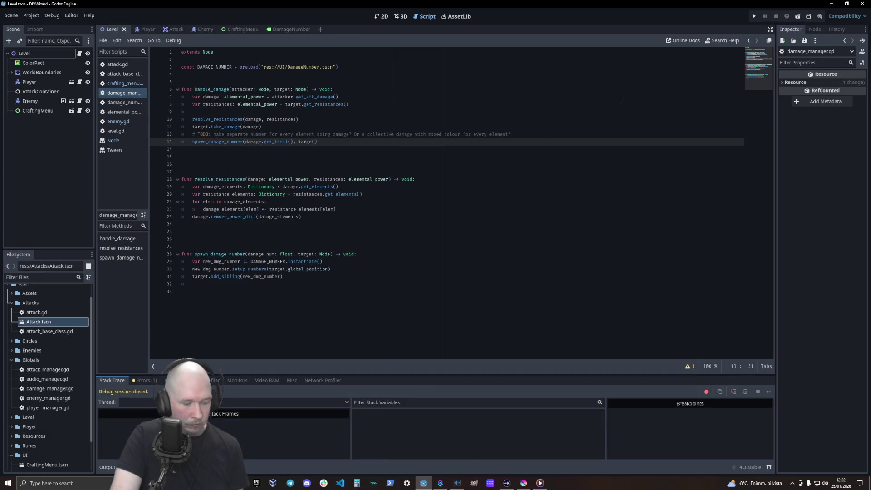
key("ctrl+s")
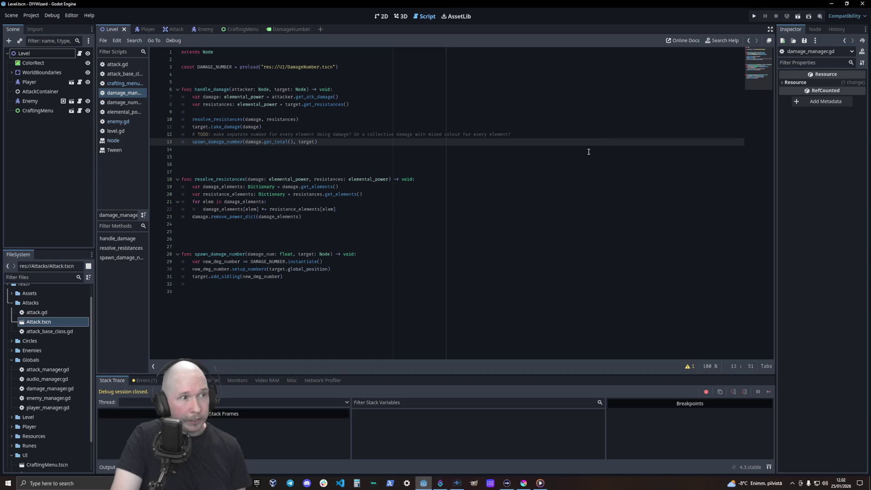
key("F5")
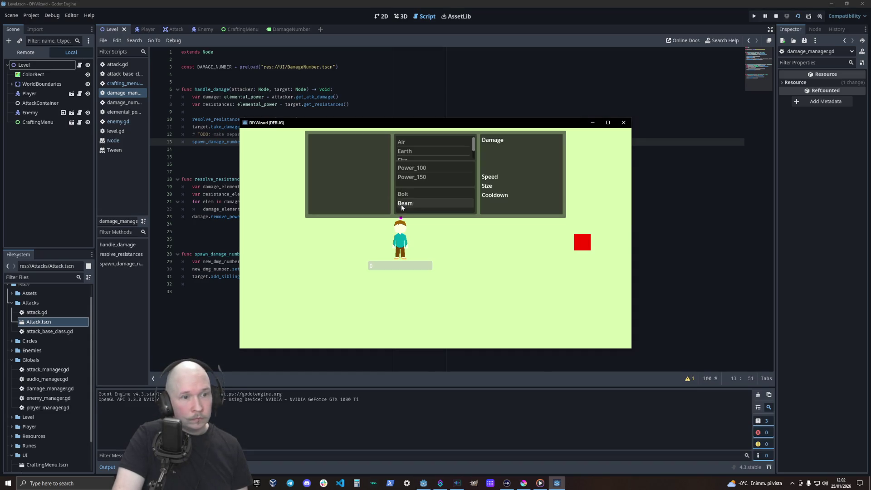
- Craft a Bolt, Power_150, Earth spell to trigger the damage number tween error
left_click(404, 194)
left_click(412, 177)
left_click(421, 151)
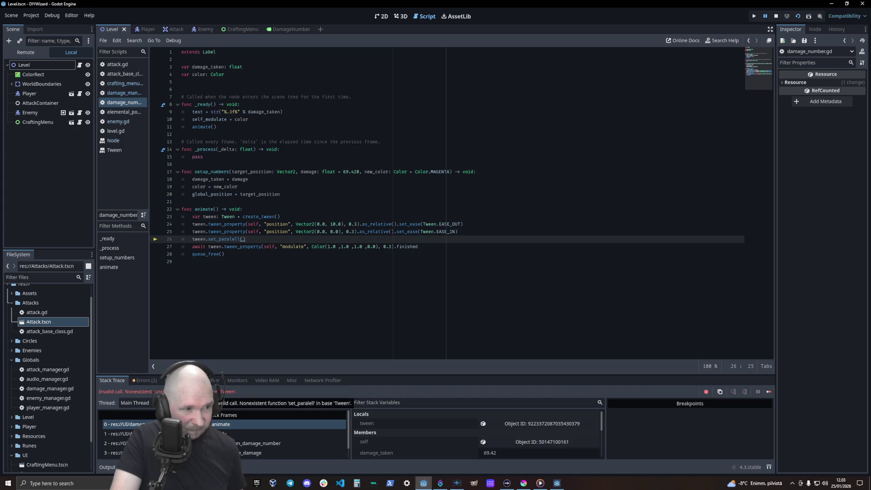
- Stop the game, complete line 26 as tween.set_parallel() via autocomplete, and rerun the project with F5
left_click(777, 17)
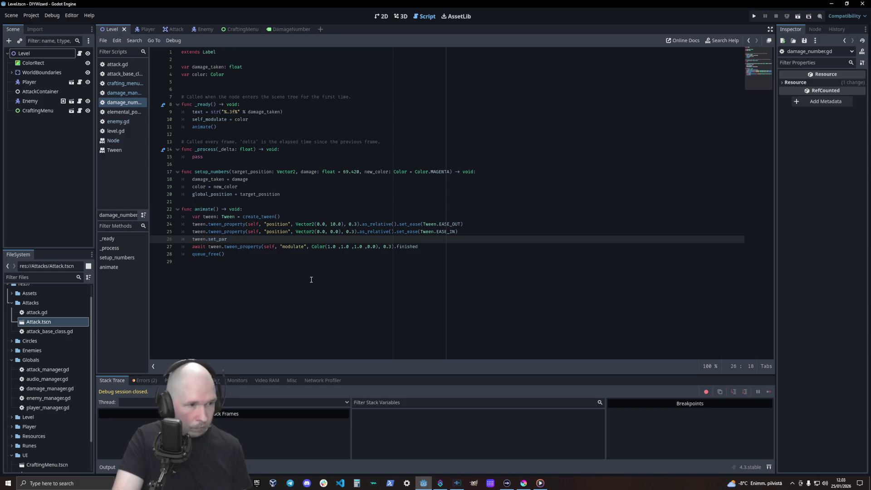
type("a")
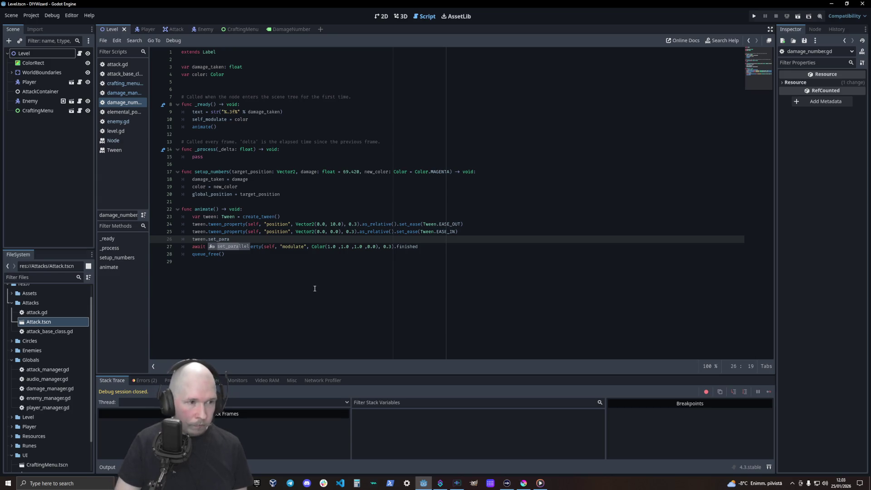
key("Return")
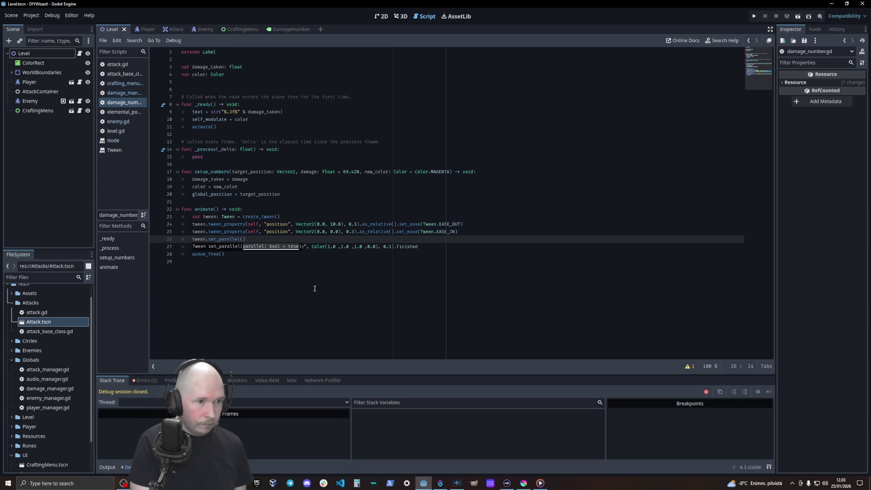
left_click(454, 164)
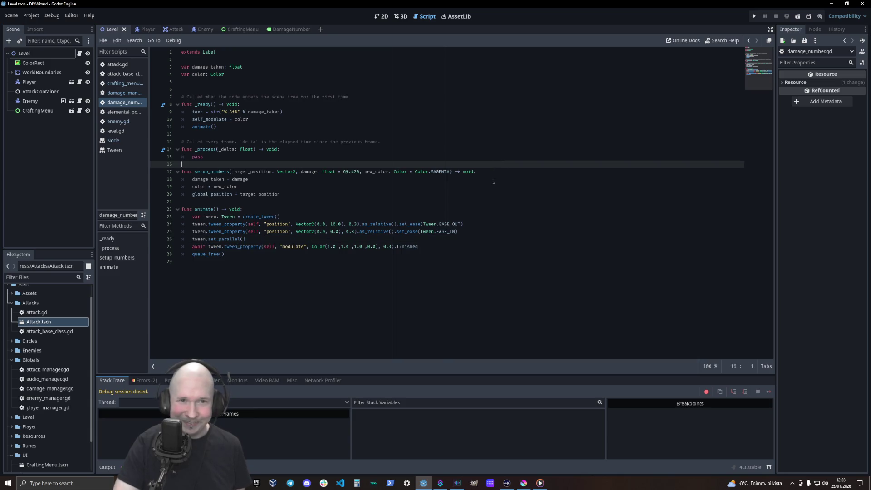
key("F5")
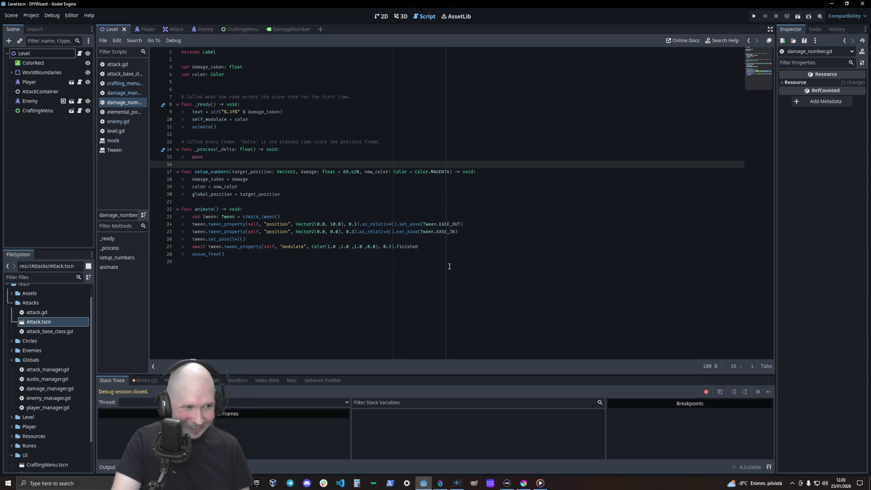
key("F5")
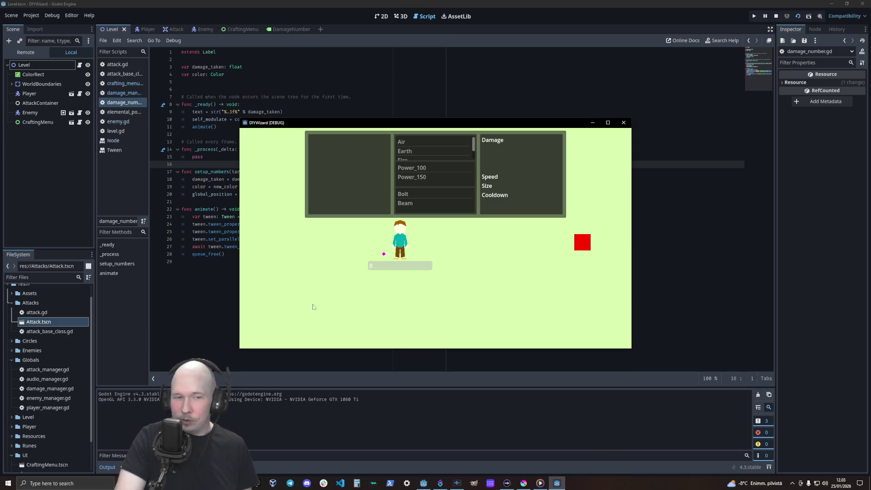
- Craft a Power_100 Fire Bolt in the crafting menu to hit the enemy, then bring the editor forward
left_click(415, 194)
left_click(413, 168)
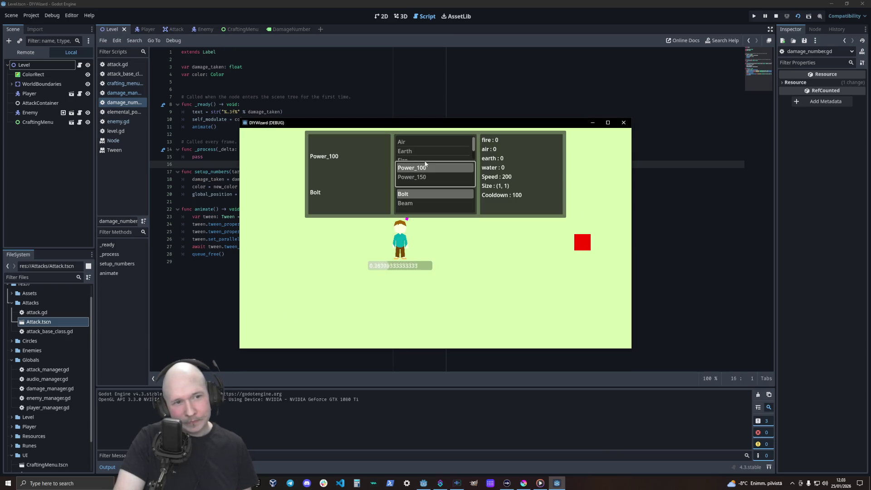
left_click(423, 158)
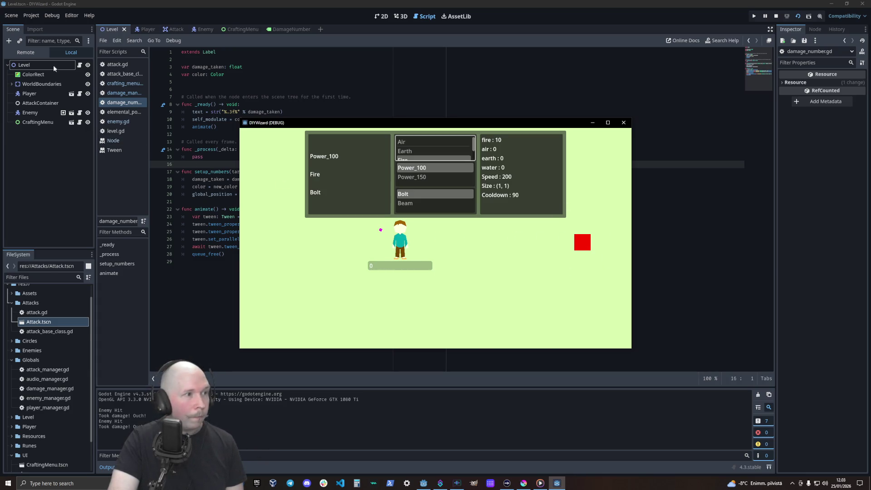
left_click(33, 55)
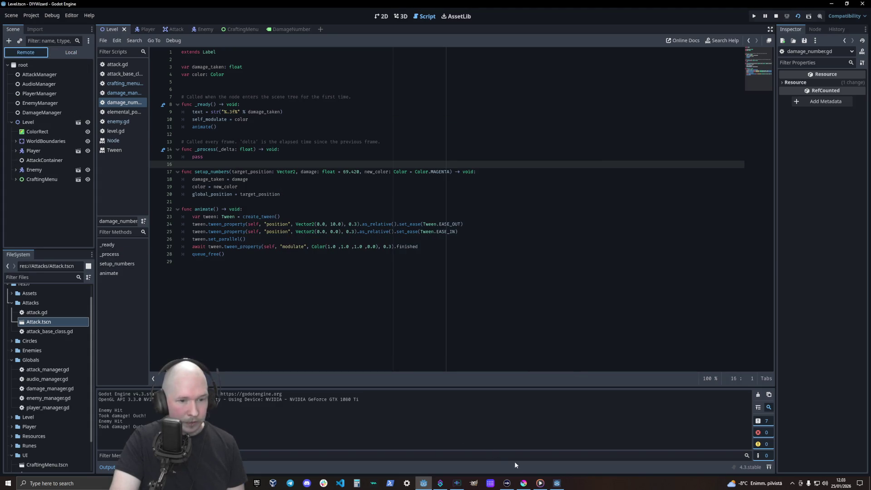
- Expand and collapse Enemy in the Remote scene tree while the game's attacks hit
left_click(551, 486)
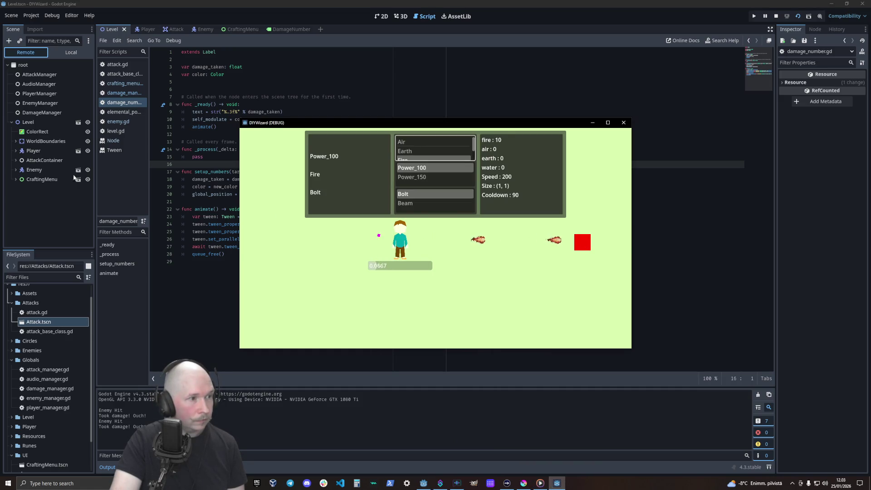
left_click(15, 170)
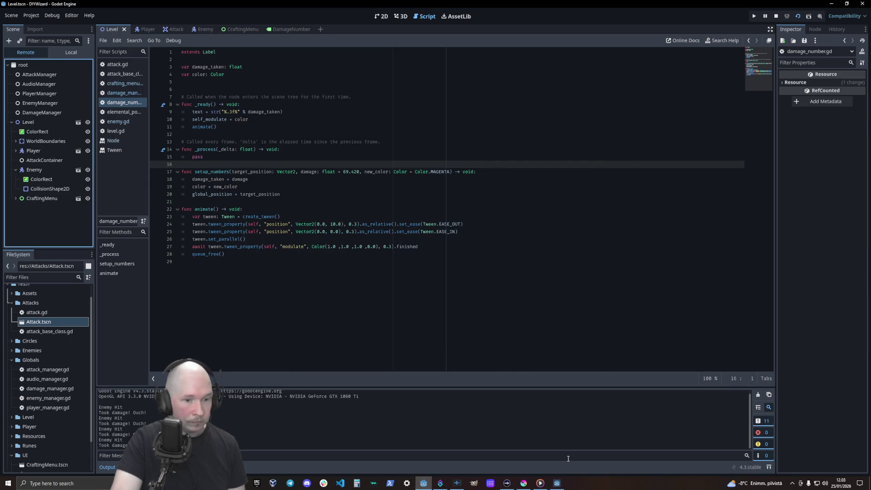
left_click(549, 487)
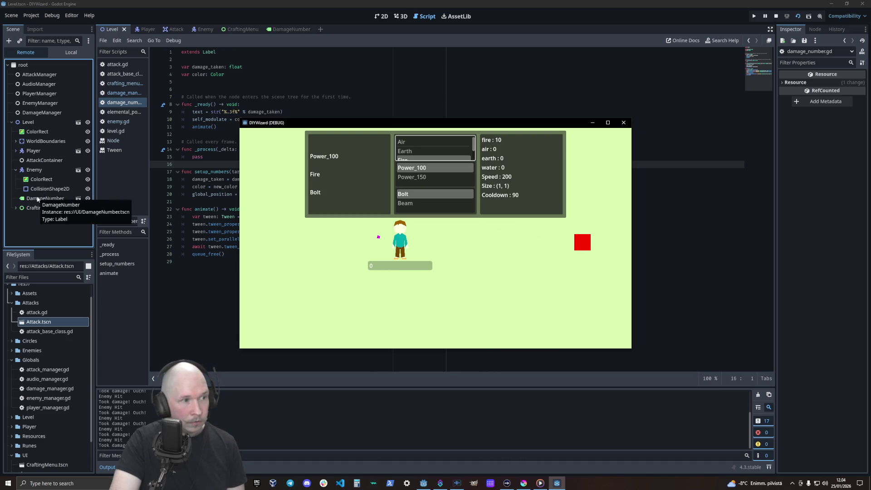
left_click(16, 170)
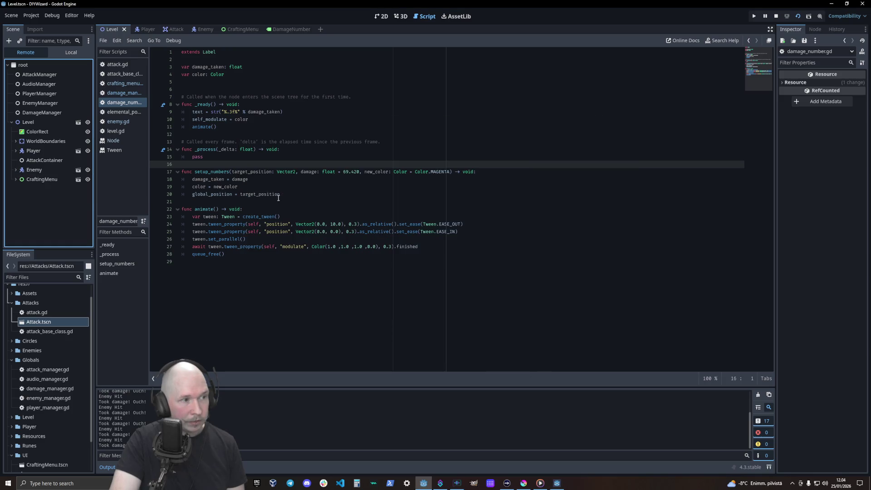
left_click(557, 482)
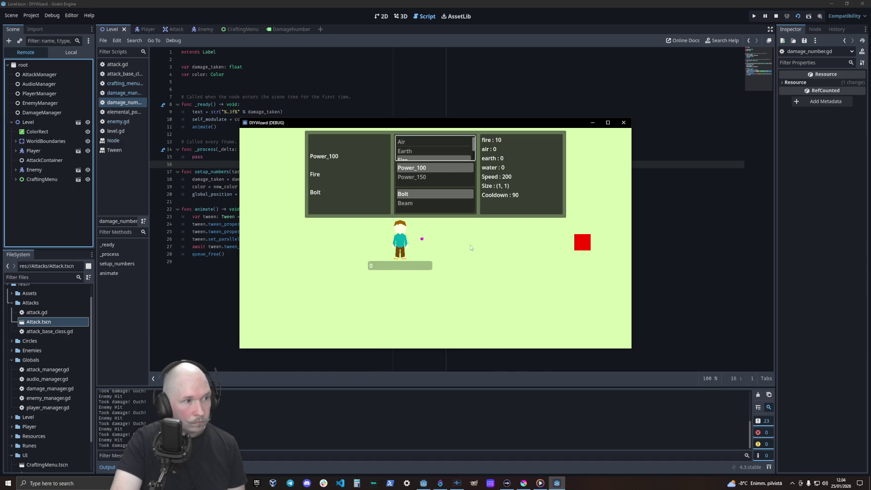
- Inspect CraftingMenu's live properties in the remote Inspector, switching between editor and game
left_click(34, 178)
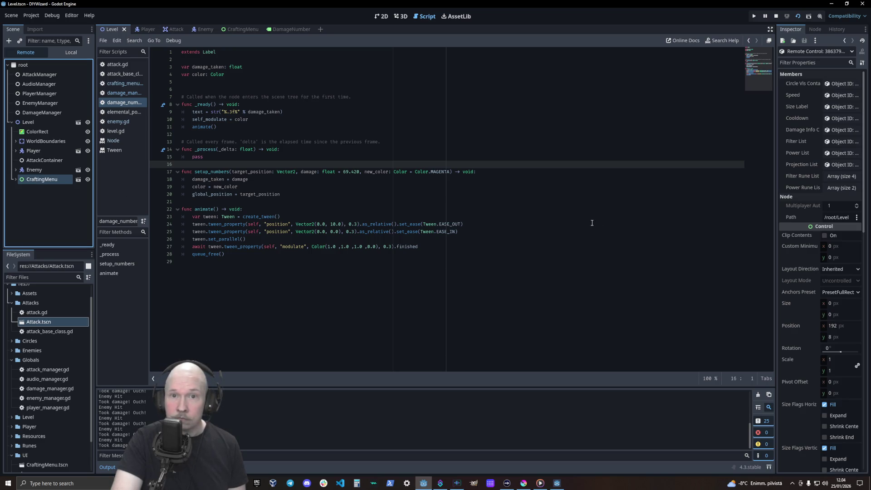
left_click(557, 484)
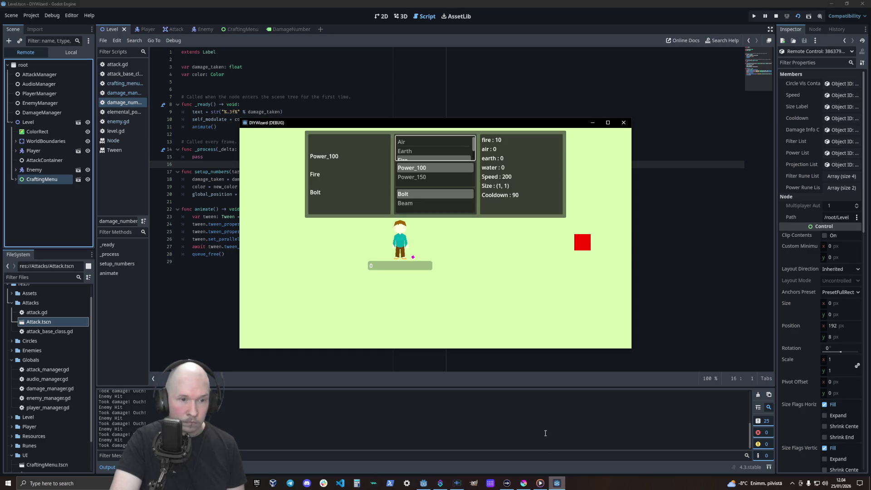
left_click(37, 179)
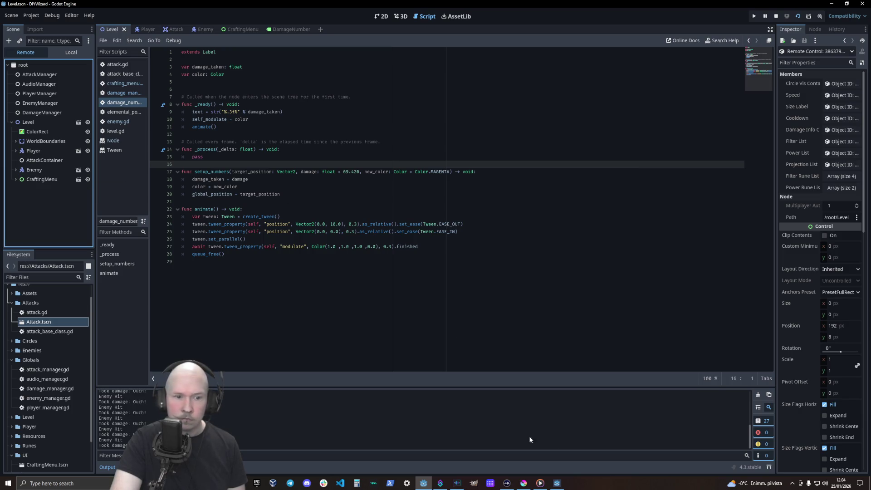
left_click(558, 483)
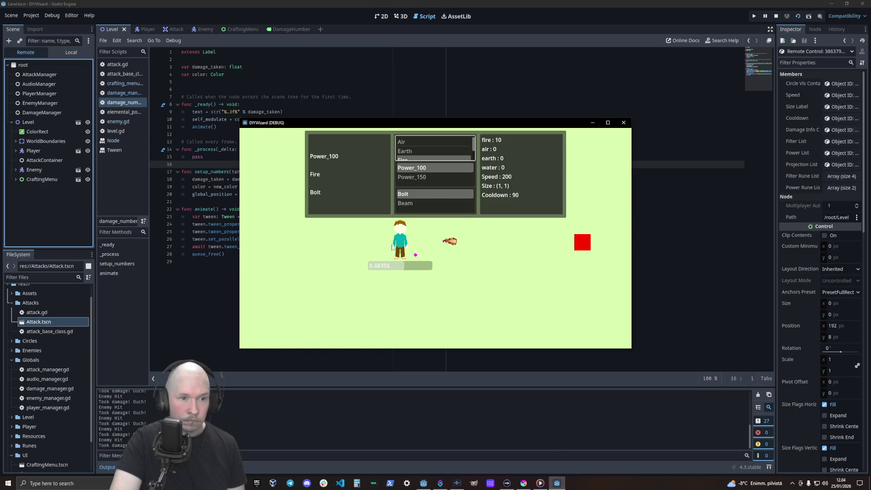
- Select CraftingMenu, open its scene tab in the editor, and stop the running game
left_click(36, 180)
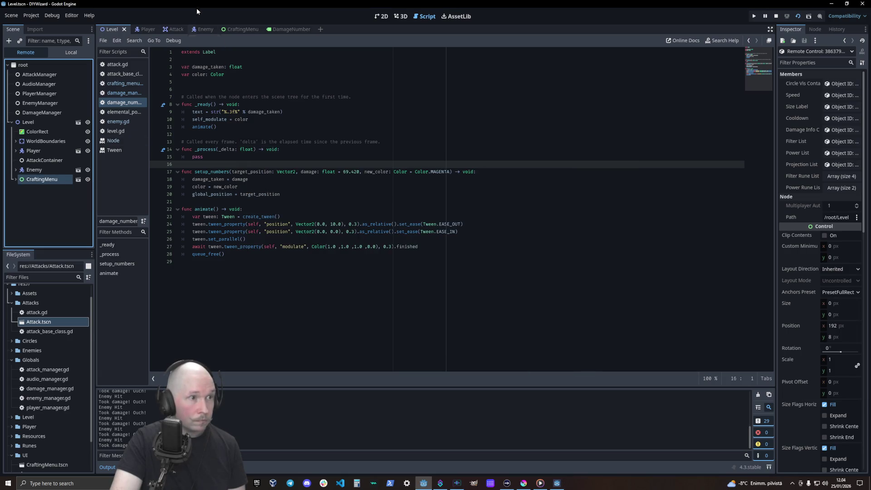
left_click(237, 29)
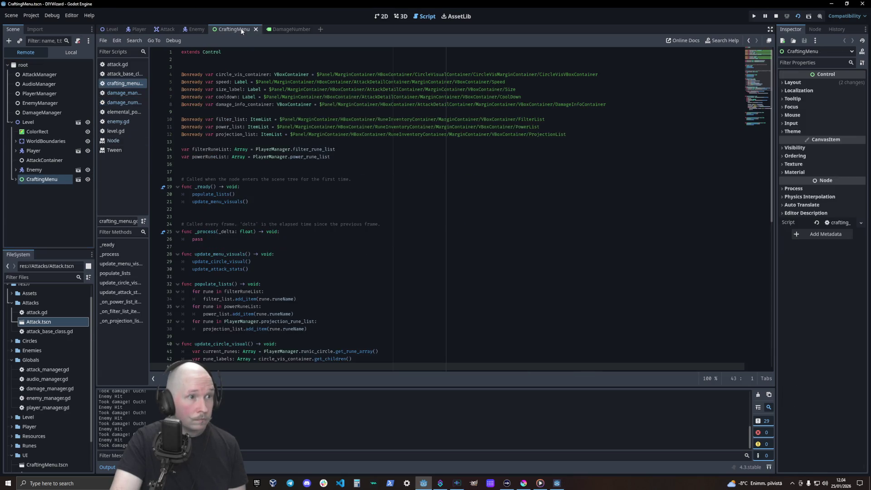
left_click(776, 16)
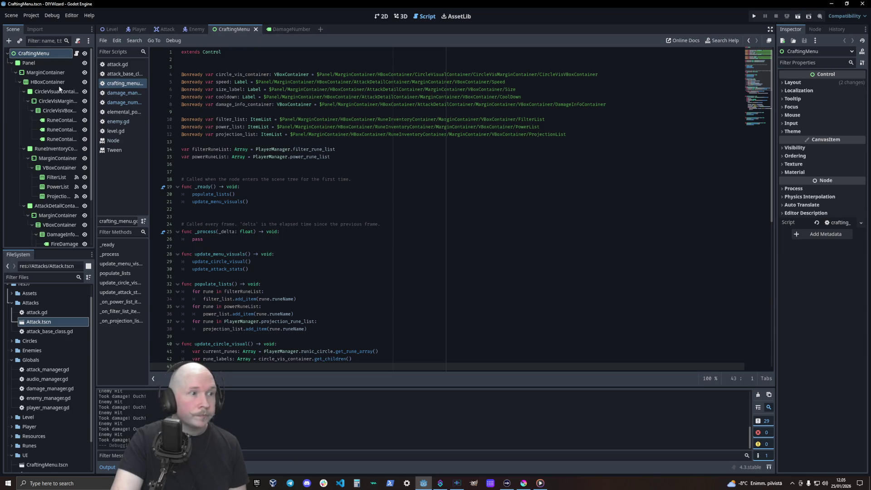
- Open damage_manager.gd and the DamageNumber scene, then look up as_relative in the documentation
left_click(125, 94)
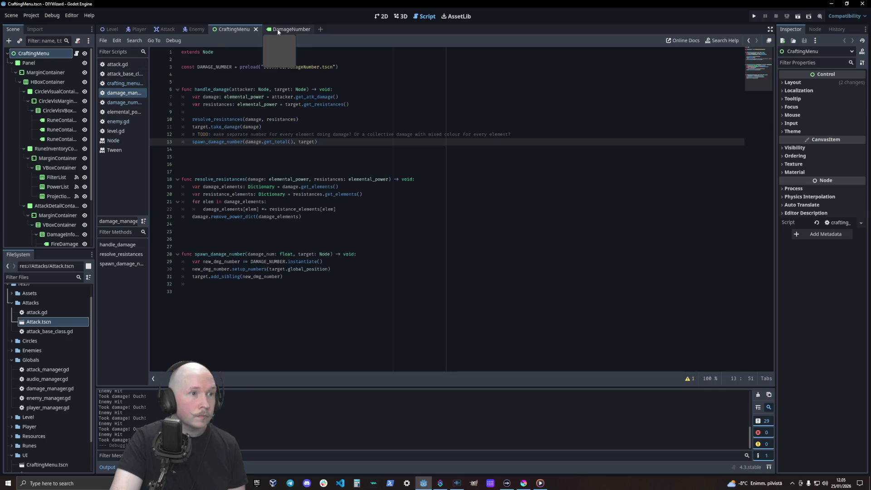
left_click(278, 30)
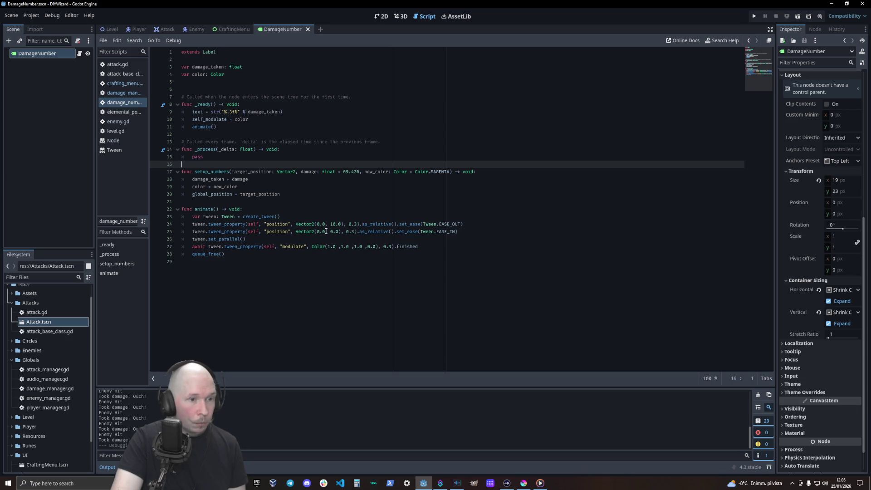
left_click(377, 211)
- Read the PropertyTweener docs at as_relative, then return to damage_number.gd and damage_manager.gd
left_click(379, 224, "ctrl")
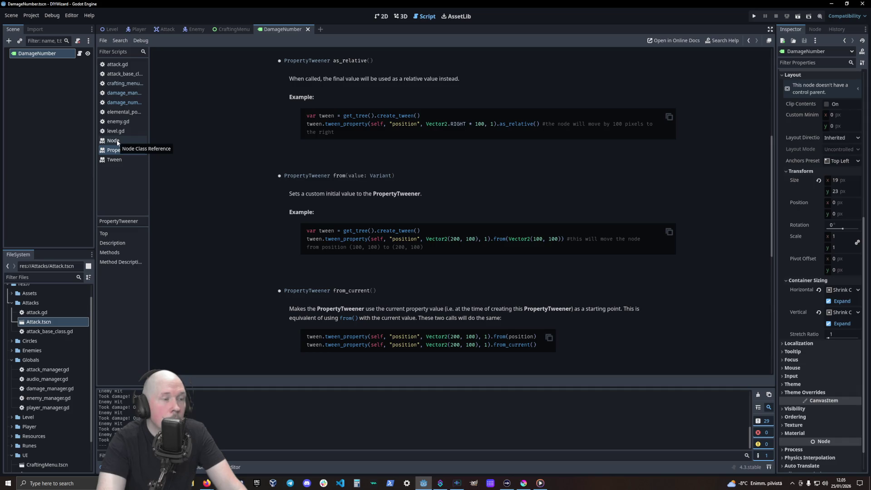
left_click(124, 103)
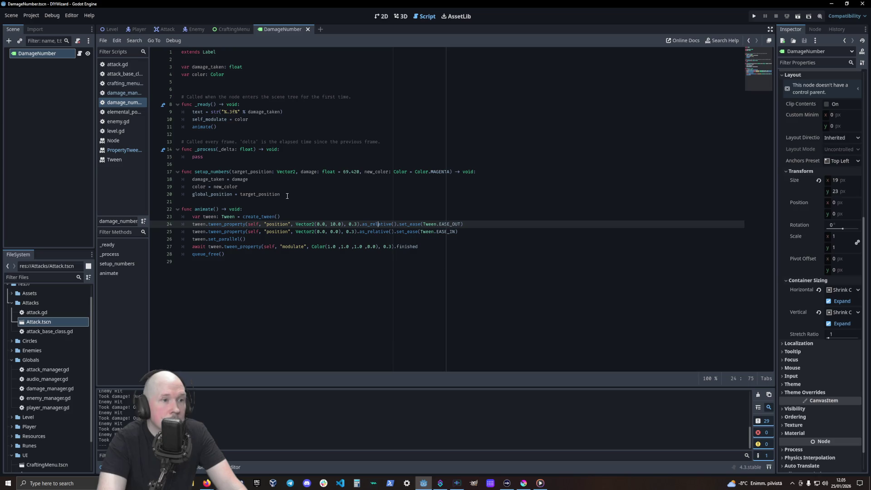
left_click(117, 94)
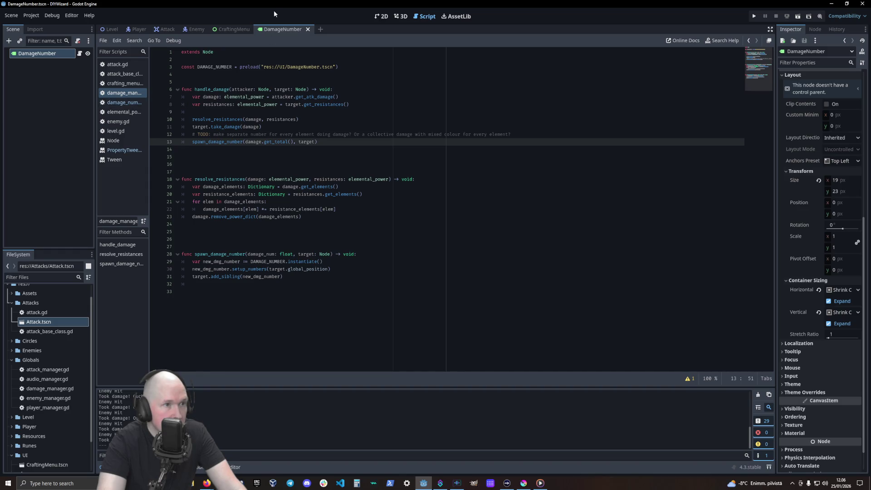
- Set the DamageNumber label's Ordering Z Index to 50, then switch to the Level scene and run it
left_click(58, 53)
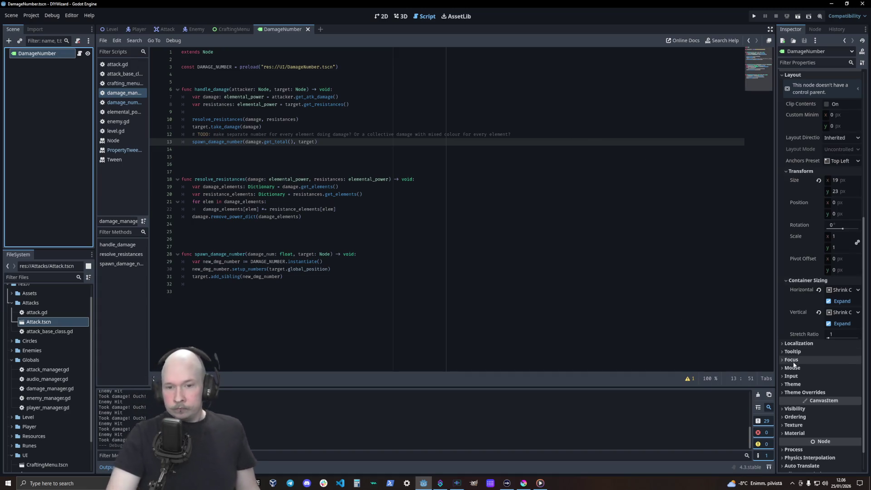
left_click(794, 408)
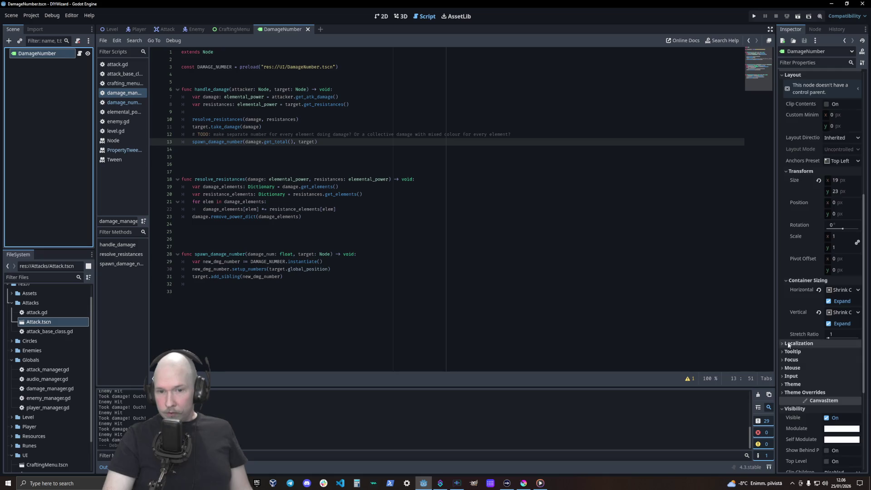
scroll(802, 338, "up", 2)
scroll(802, 334, "up", 3)
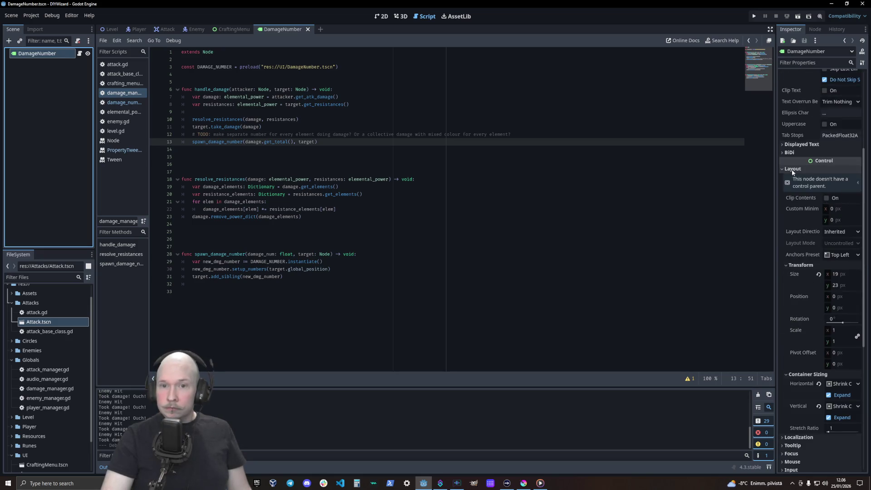
left_click(794, 176)
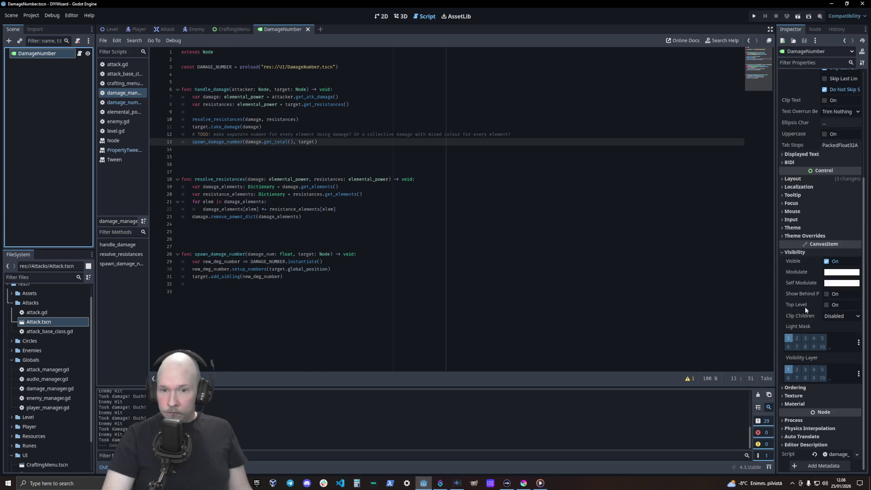
left_click(803, 387)
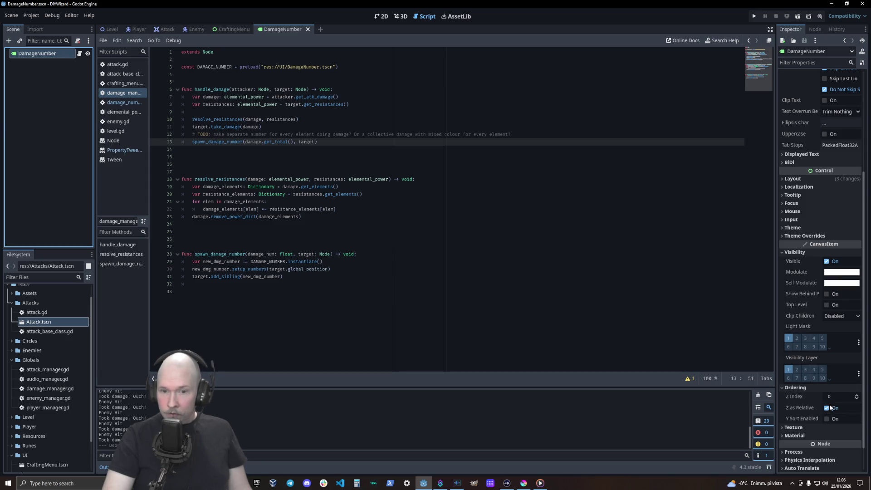
mouse_move(806, 409)
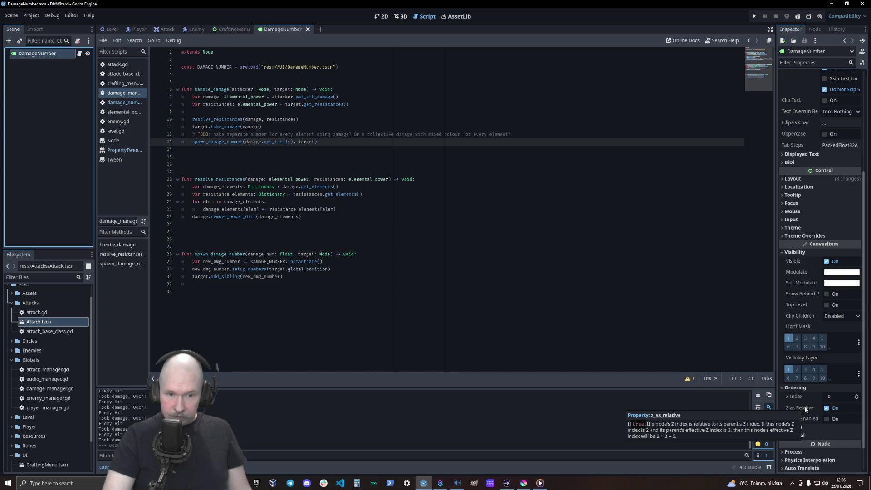
left_click(832, 398)
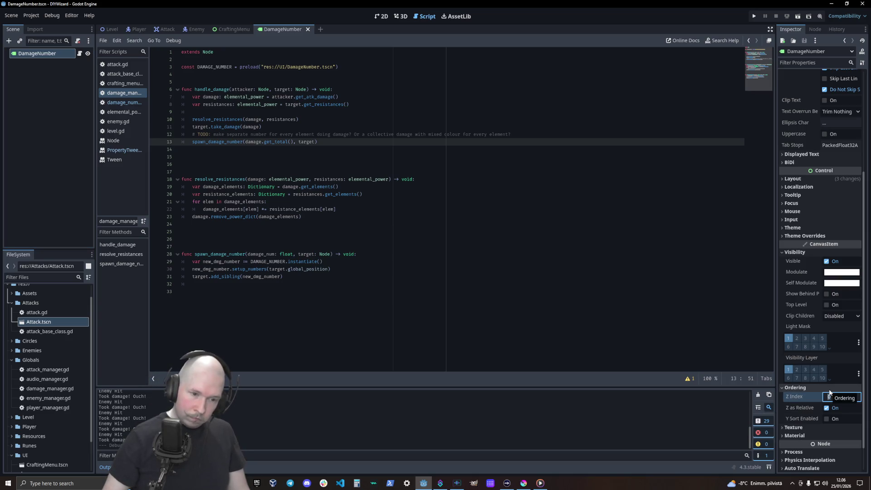
type("5")
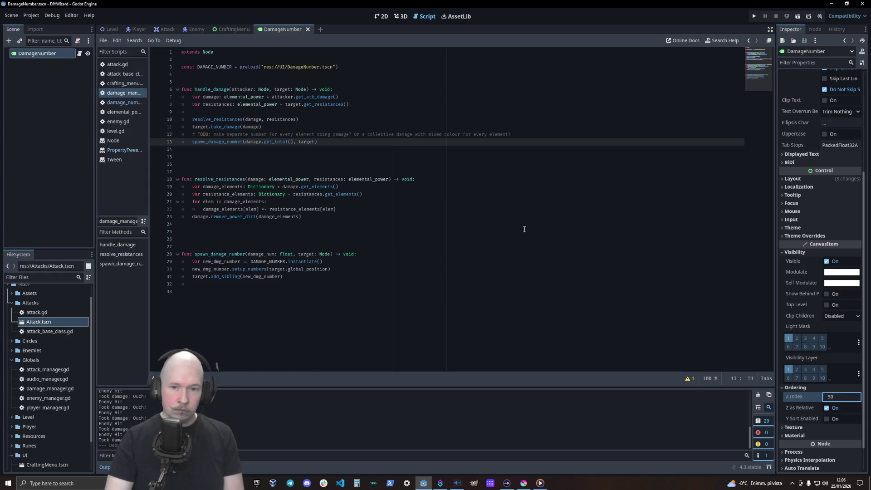
key("Return")
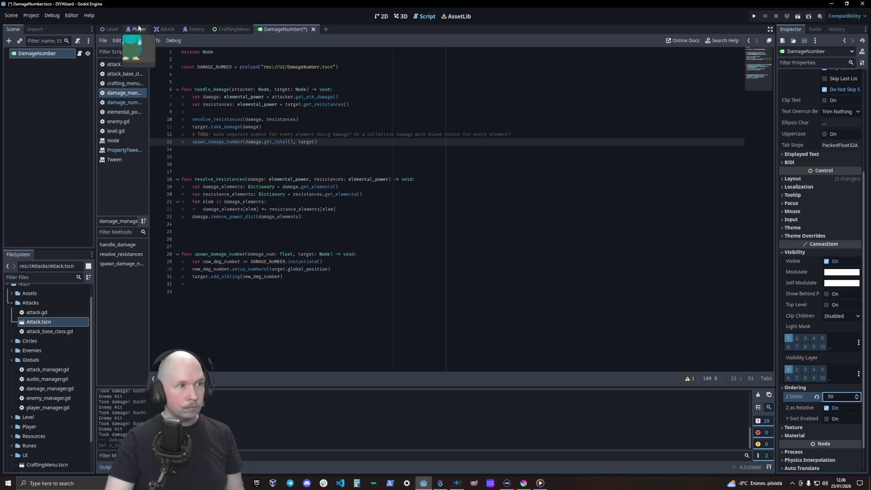
left_click(110, 28)
key("F5")
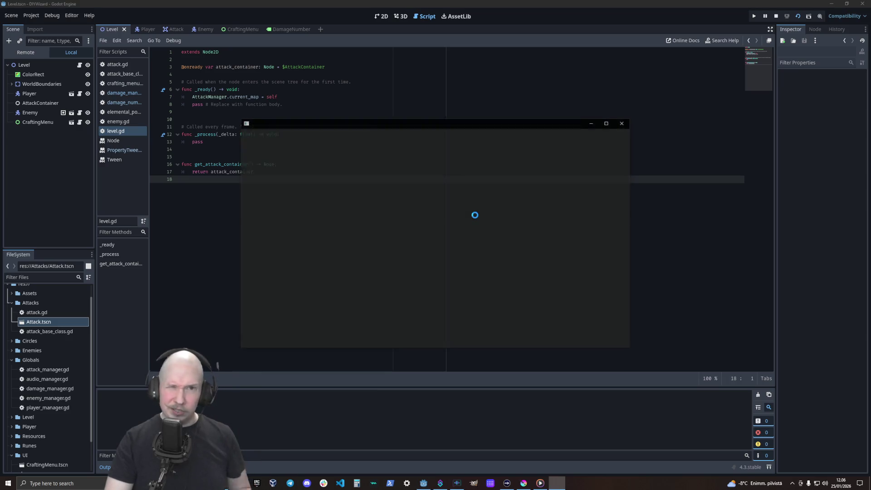
- Craft a Power_100 Earth Bolt in the running game and review the resulting 'incomplete format' error
left_click(429, 192)
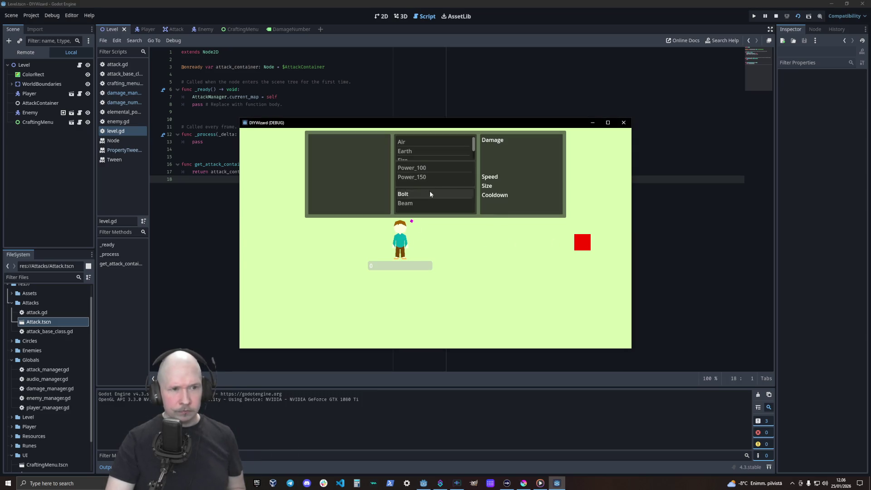
left_click(426, 168)
left_click(427, 150)
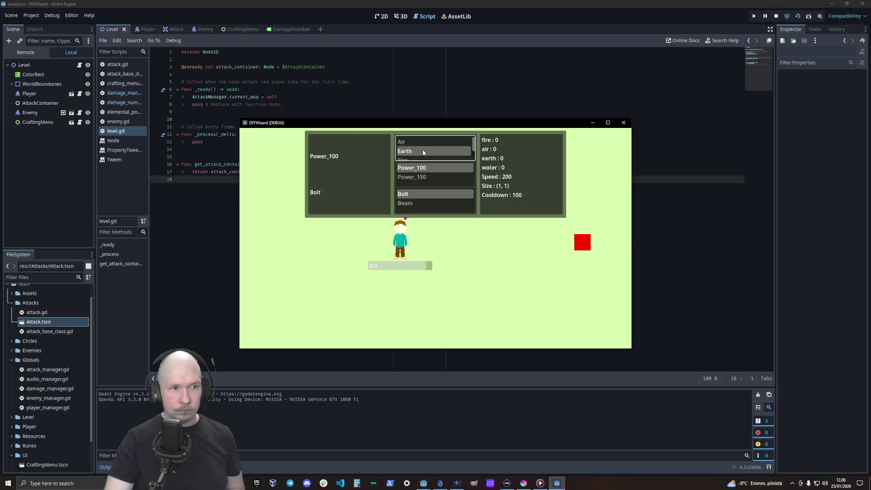
left_click(423, 149)
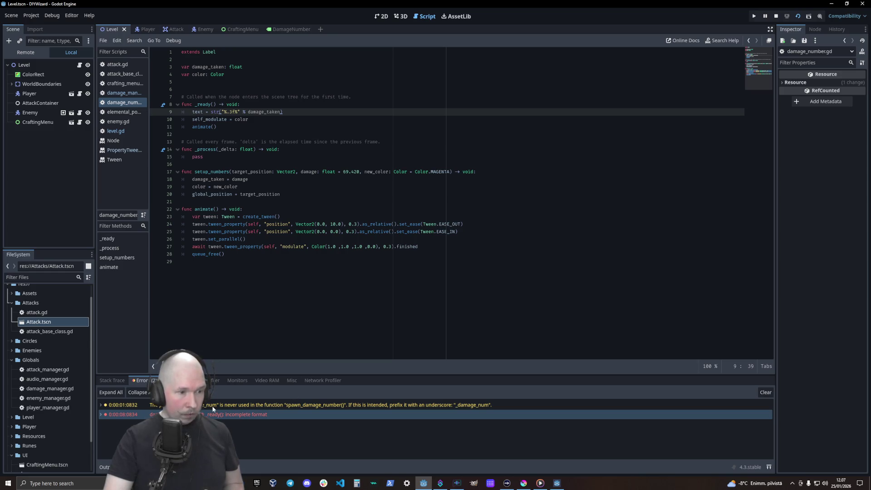
mouse_move(332, 407)
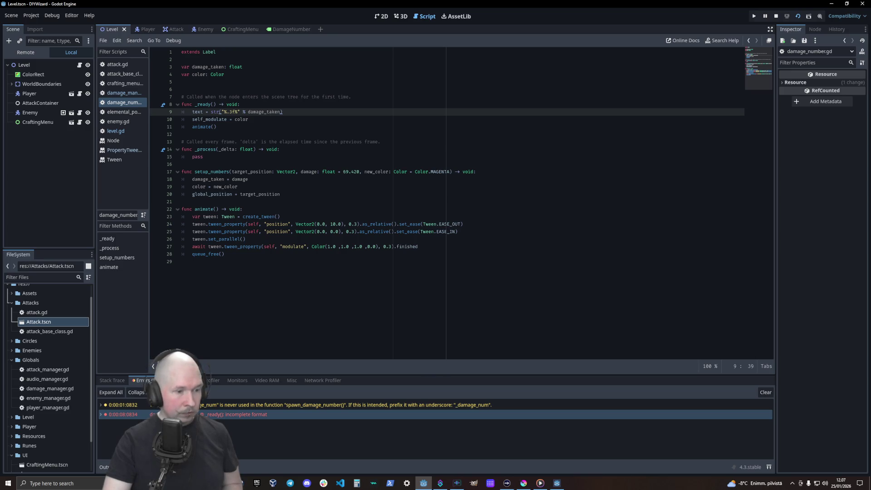
key("alt+Tab")
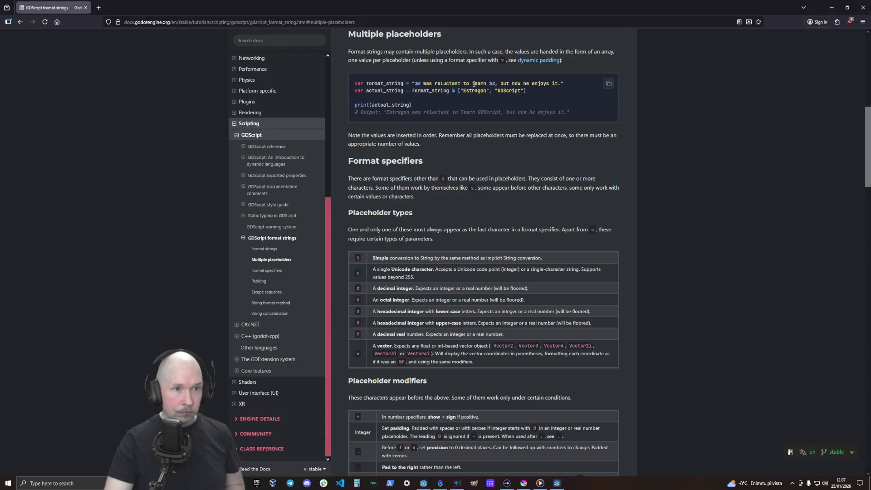
- Read the format strings page's Padding and decimal precision sections, then close the DIYWizard game window
scroll(456, 302, "up", 5)
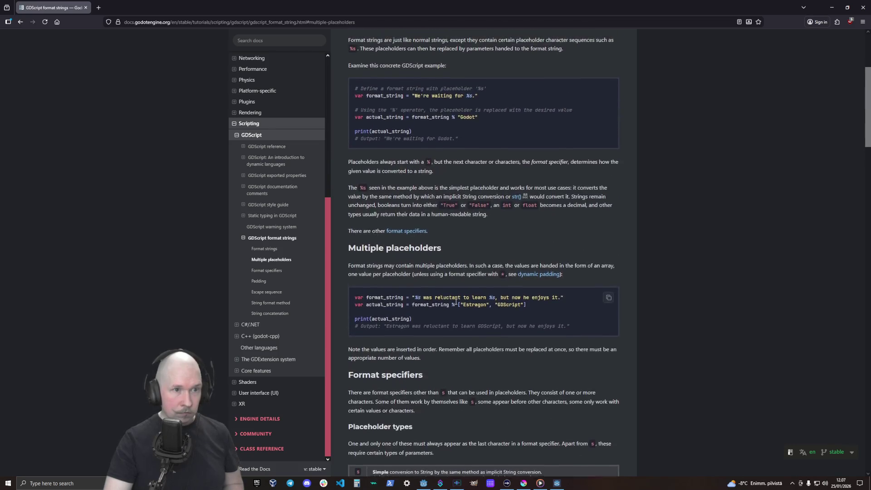
scroll(456, 302, "up", 3)
scroll(464, 229, "up", 1)
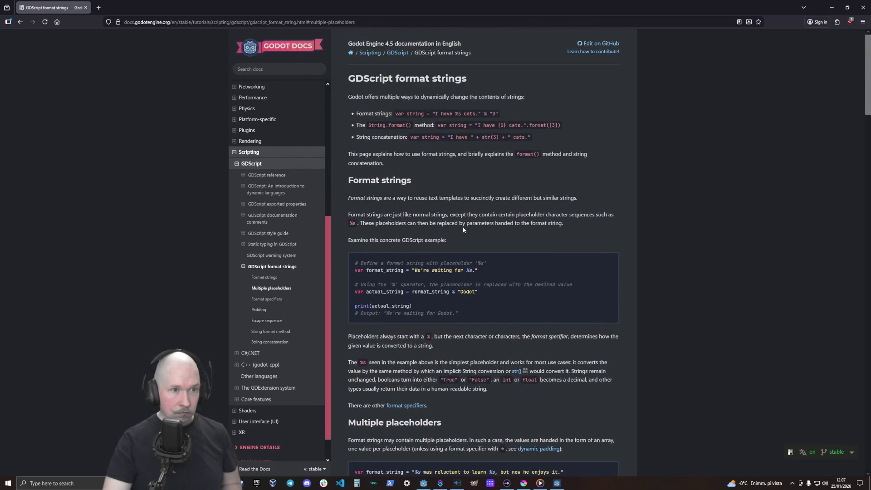
scroll(464, 229, "down", 20)
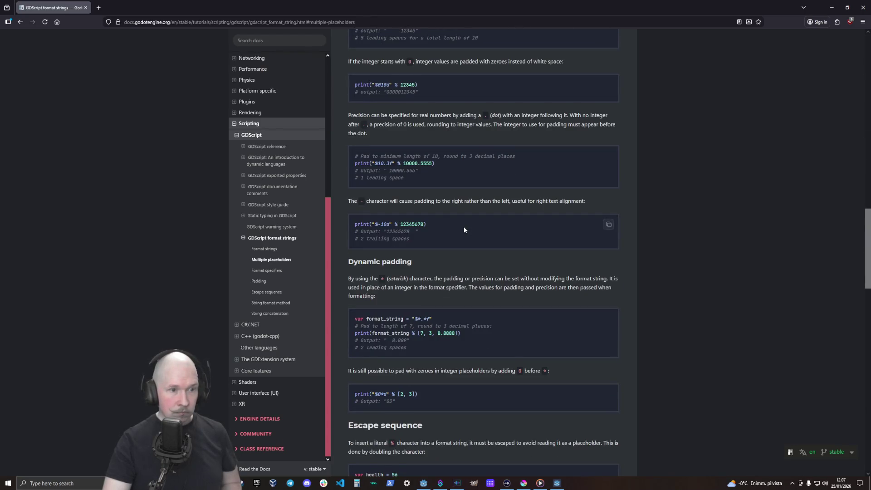
scroll(464, 230, "up", 3)
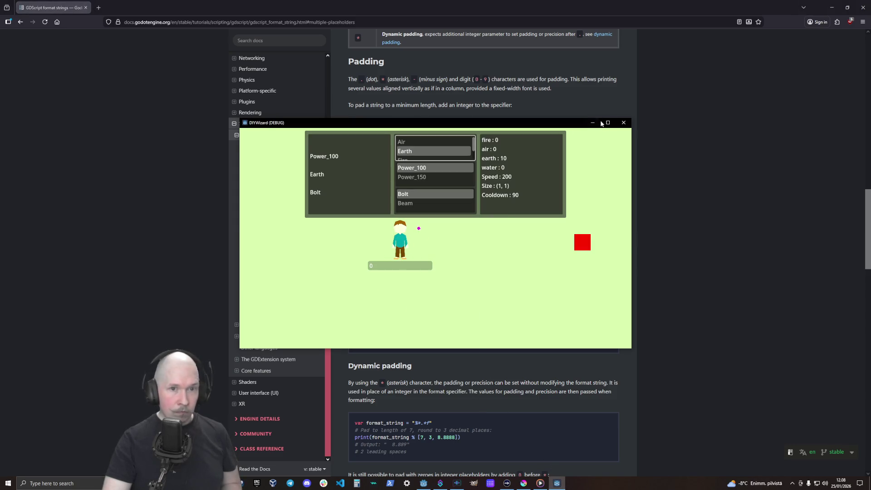
left_click(624, 123)
left_click(430, 486)
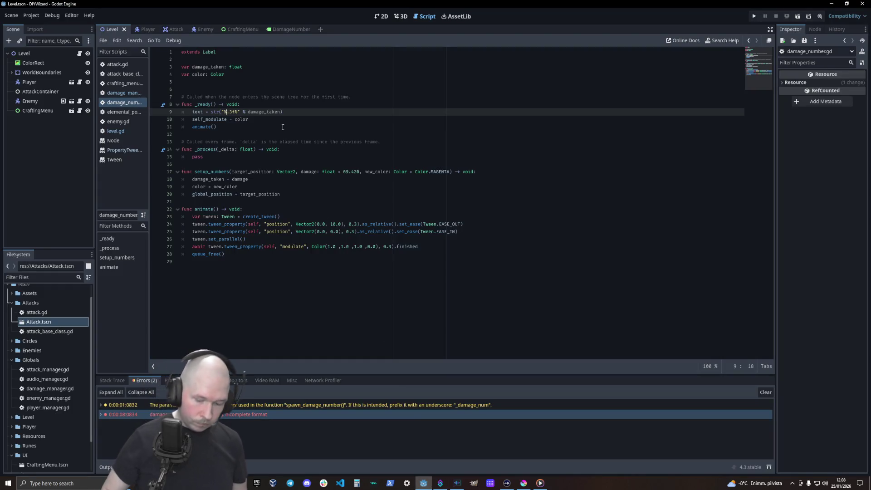
- Change line 9's format string to "%0.3f" by inserting 0 and deleting the trailing percent sign
type("0")
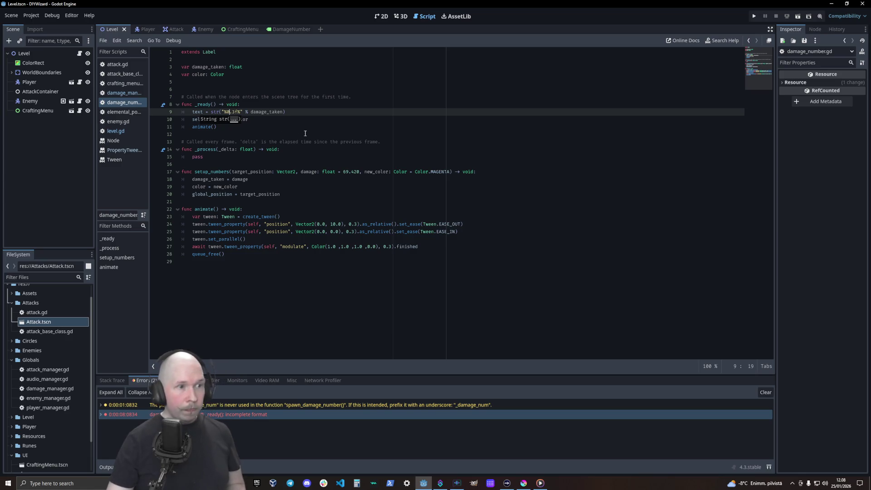
key("Down")
key("Down")
key("Down")
left_click(237, 112)
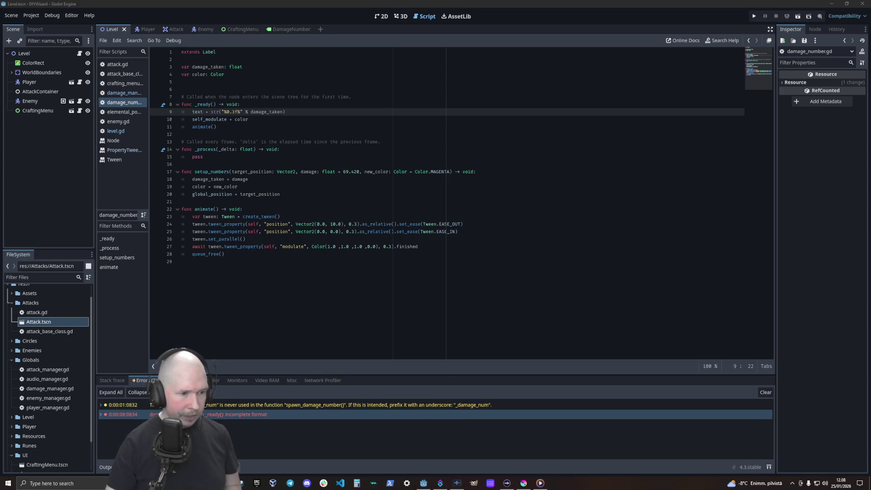
key("alt+Tab")
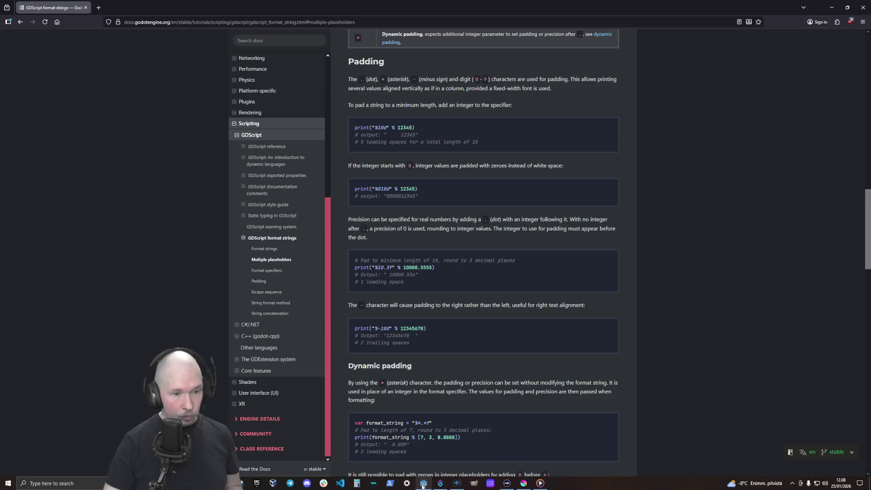
key("alt+Tab")
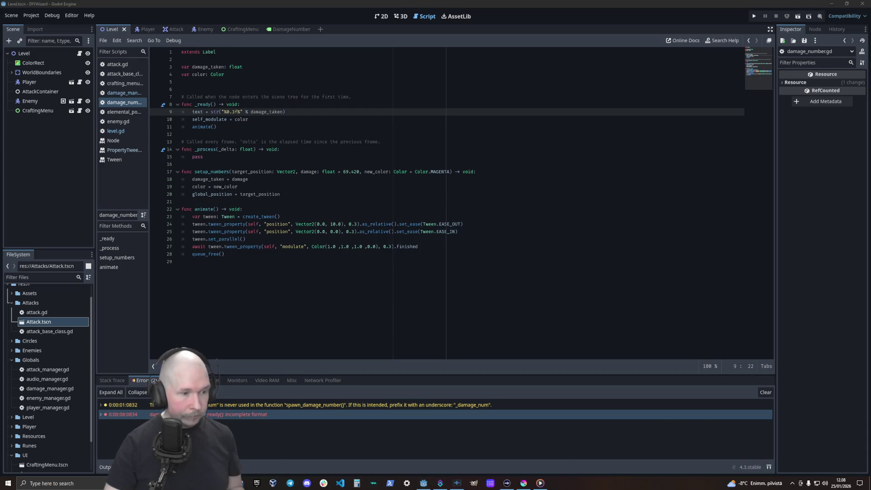
key("ctrl+End")
left_click(237, 114)
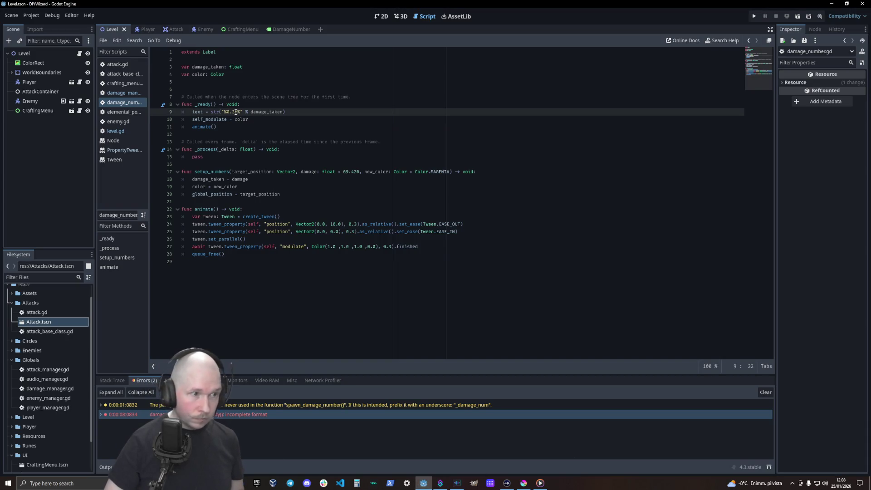
key("BackSpace")
left_click(419, 171)
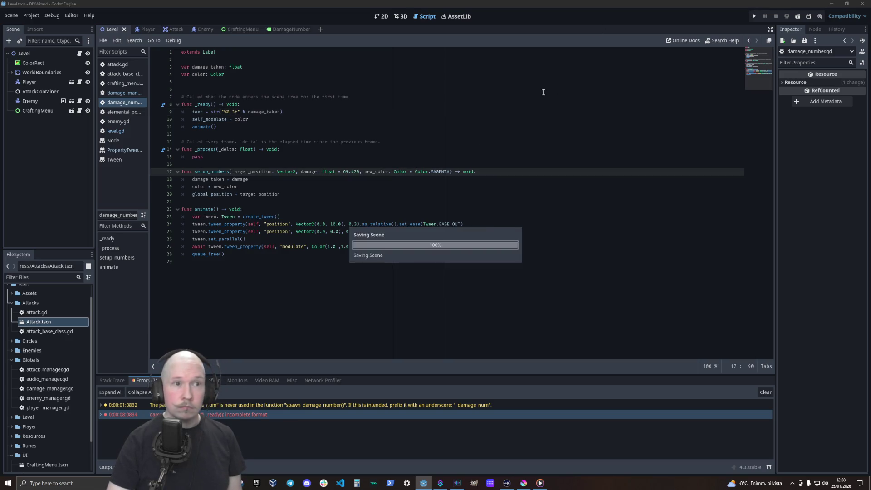
- Run the game, cancel the main scene prompt, hit the enemy with an Air Bolt, then close the game
key("F5")
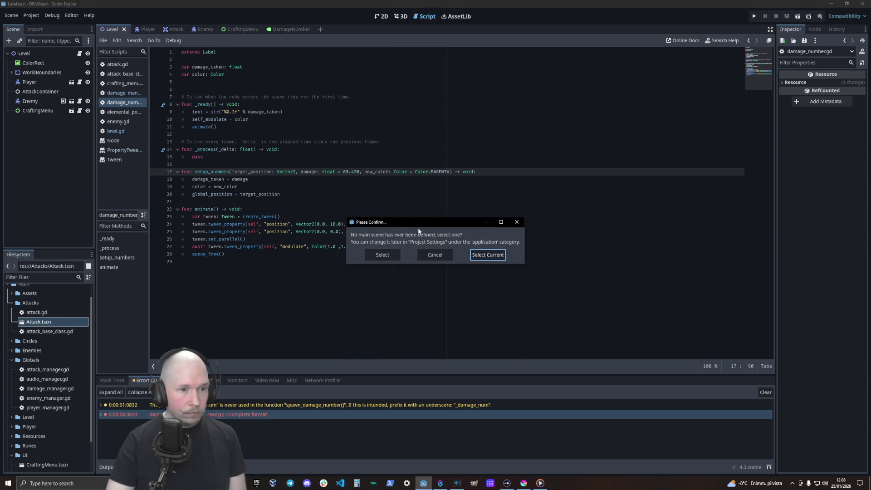
left_click(438, 256)
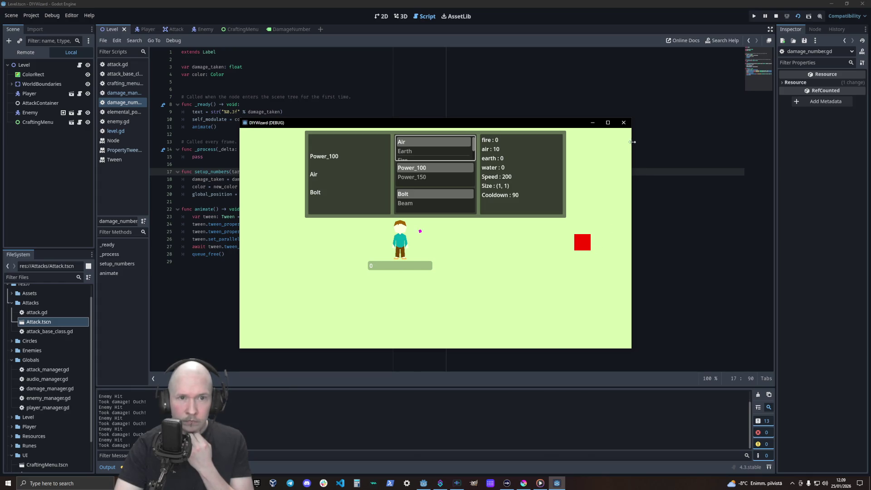
left_click(623, 123)
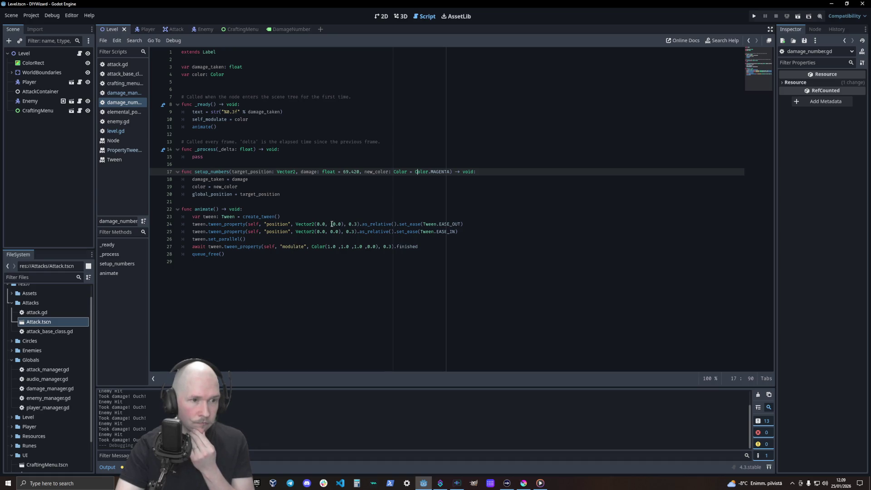
- Give line 24's first tween a 0.5 s duration and a Vector2.UP * 50 offset
left_click(356, 224)
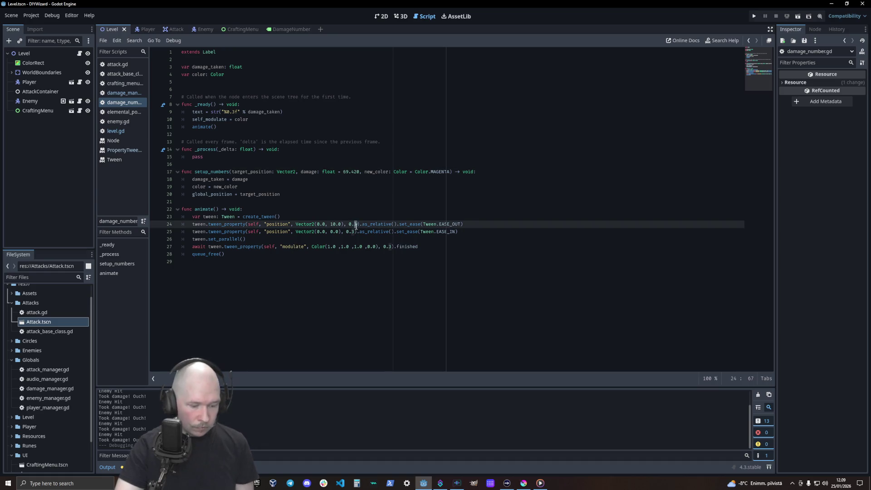
key("BackSpace")
type("5")
left_click(337, 224)
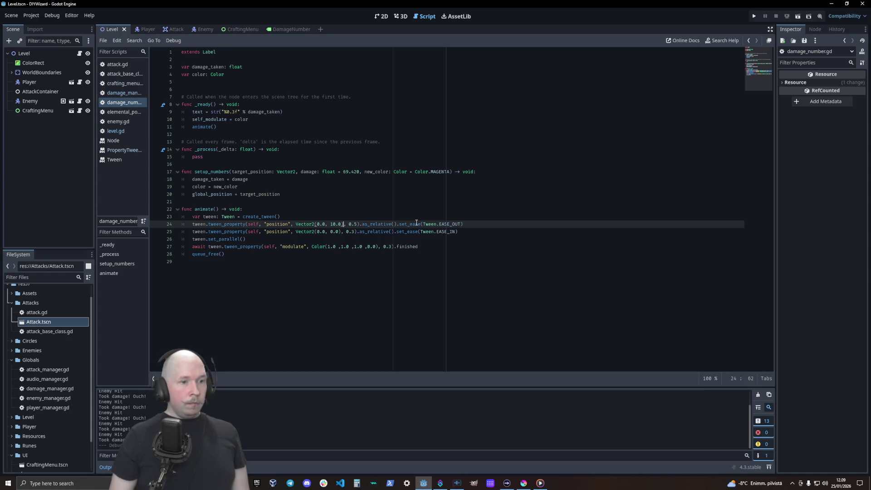
key("BackSpace")
key("BackSpace")
key("Delete")
key("BackSpace")
key("BackSpace")
key("BackSpace")
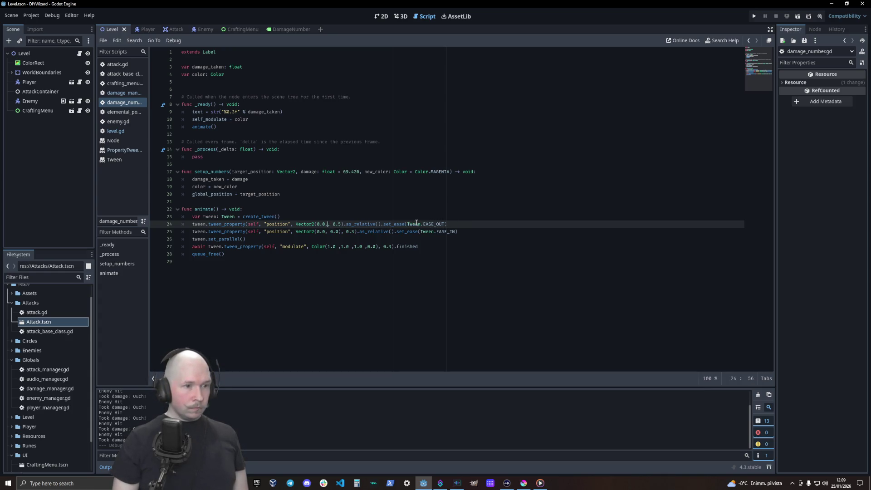
type(".UP")
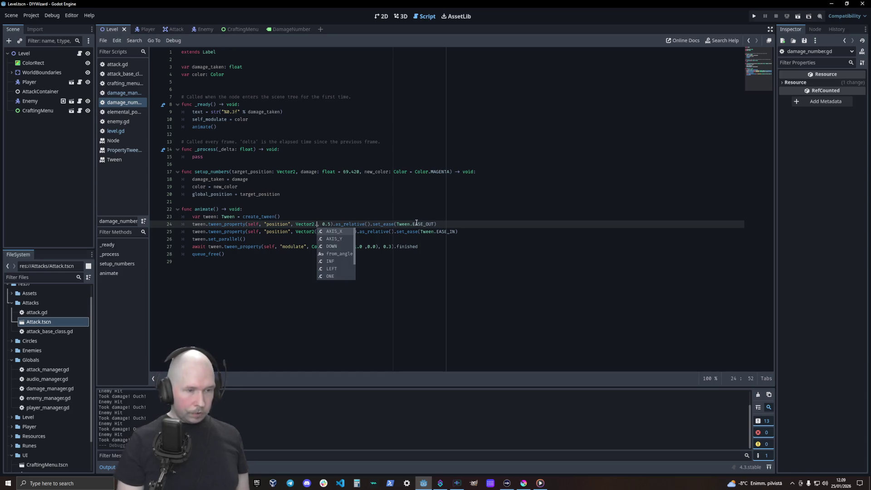
type(" * ")
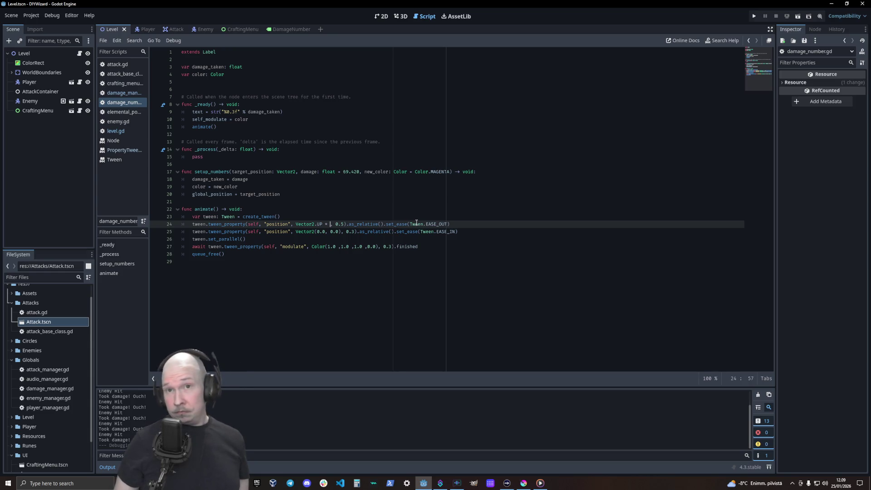
type("50")
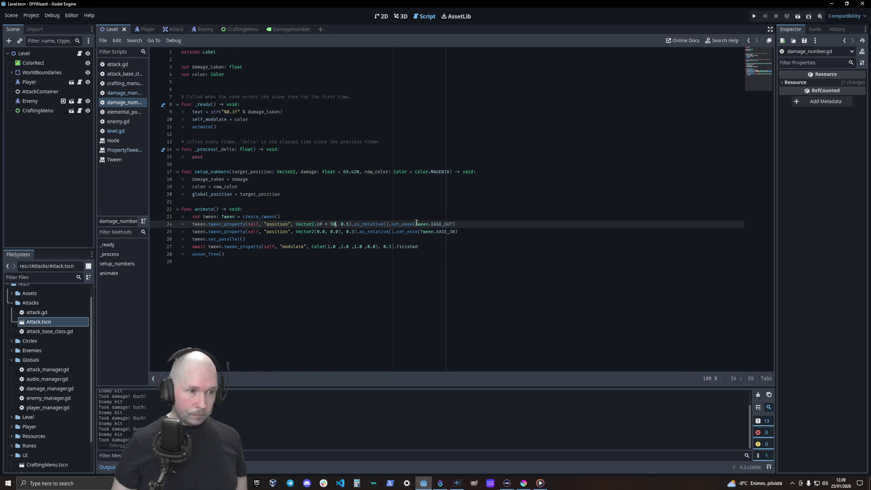
- Change line 25's second tween target to Vector2.ZERO and run the game
key("Down")
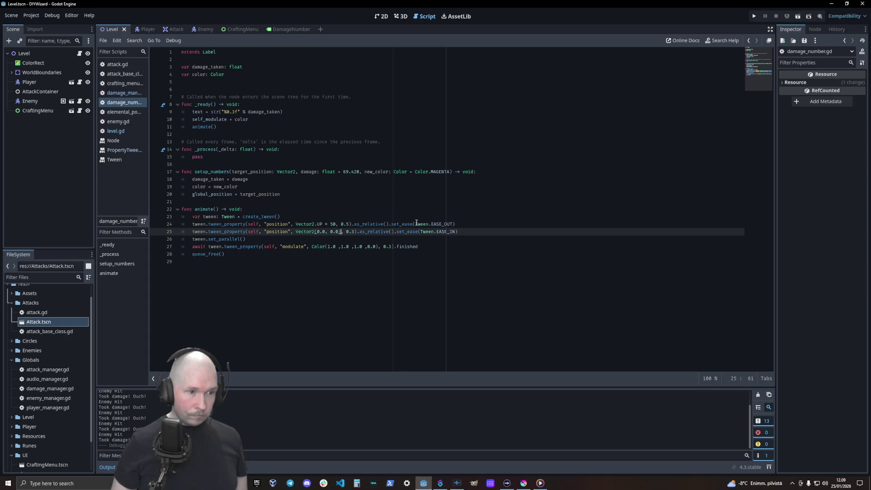
key("BackSpace")
key("BackSpace")
key("BackSpace")
key("BackSpace")
key("BackSpace")
key("BackSpace")
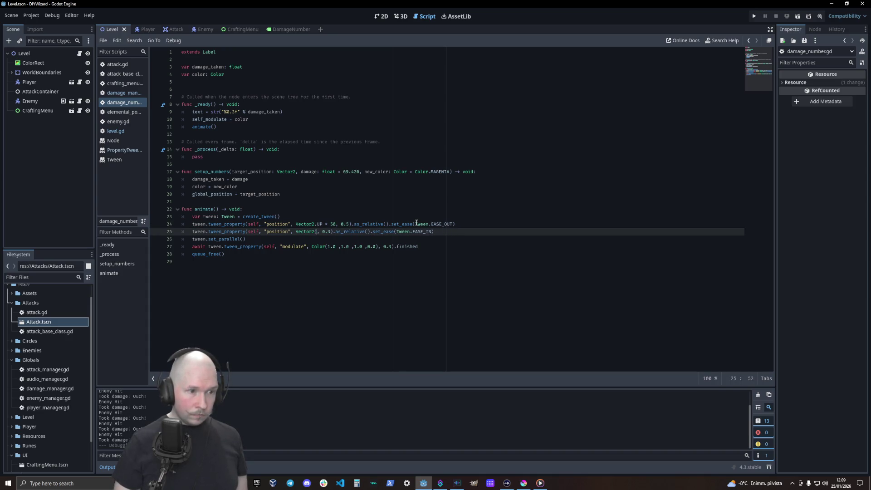
type(".")
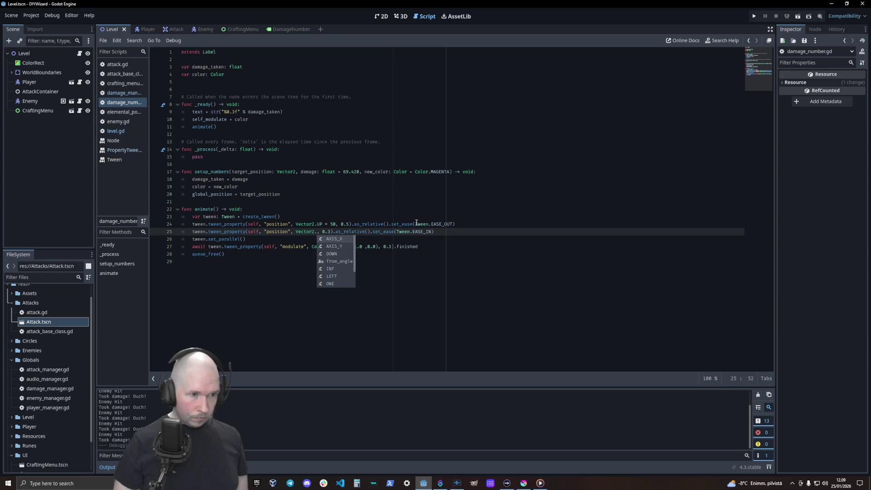
type("z")
key("Return")
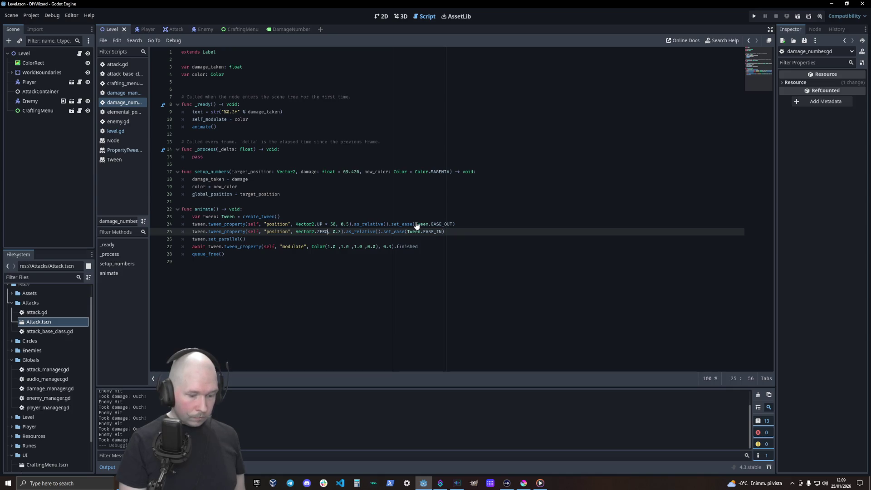
key("F5")
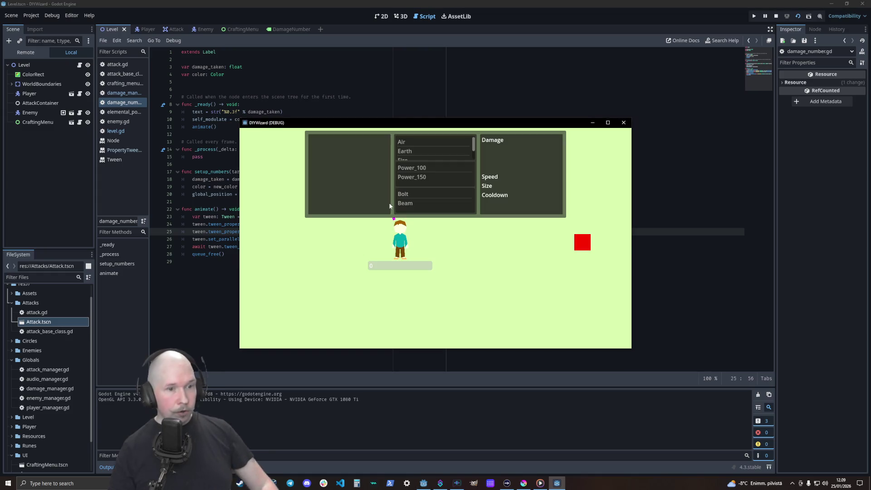
- Craft a Bolt with Power_100 and Air, hit the red enemy, then close the game
left_click(415, 195)
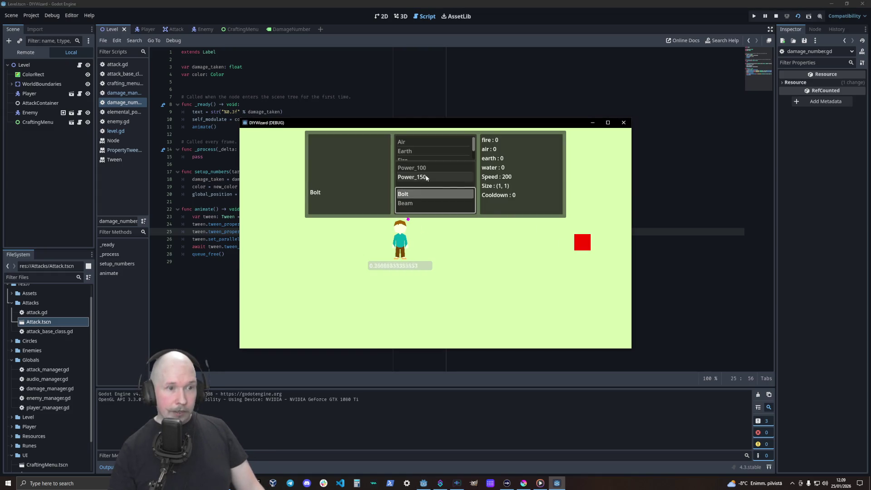
left_click(413, 177)
left_click(422, 171)
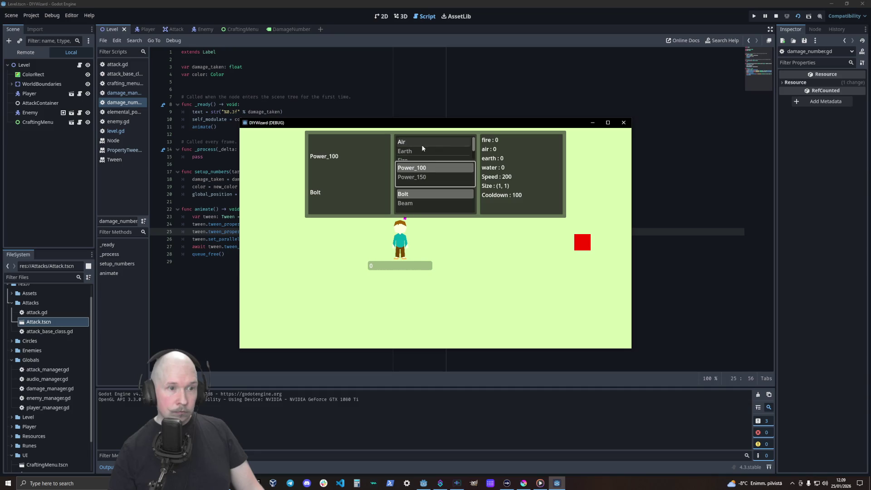
left_click(424, 142)
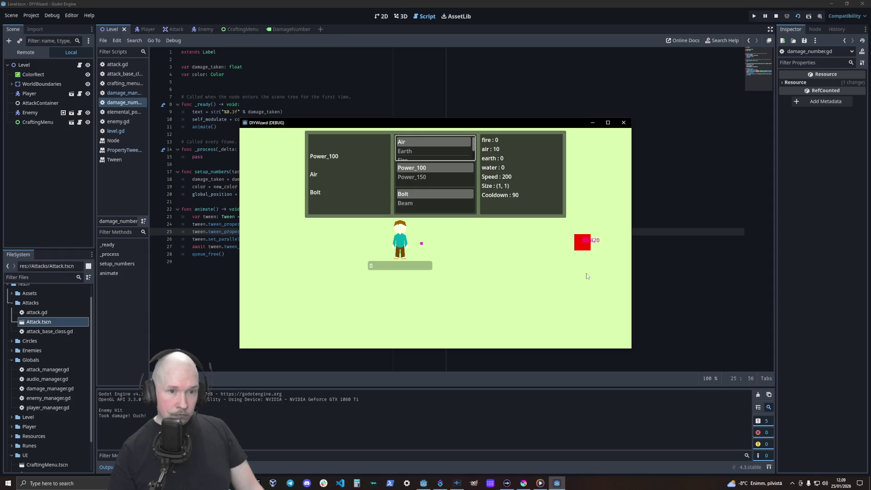
left_click(624, 123)
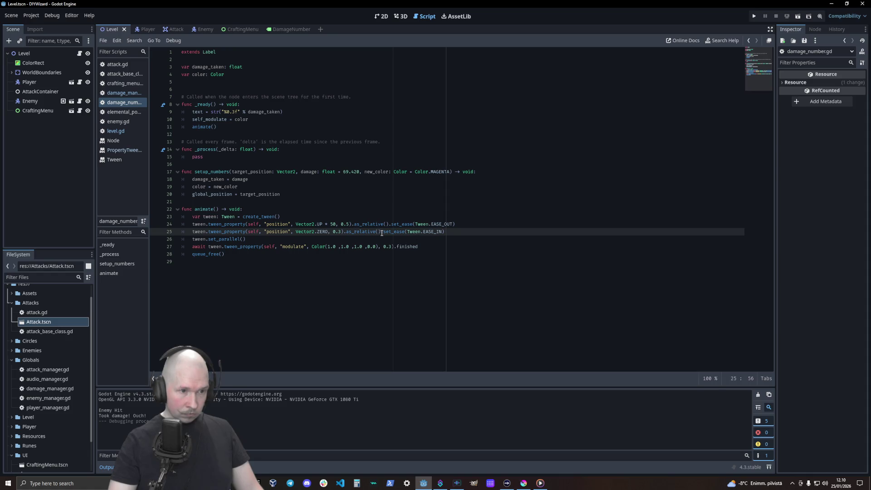
- Delete .as_relative() from line 25's position tween and rerun the game with F5
left_click_drag(381, 232, 345, 232)
key("ctrl+c")
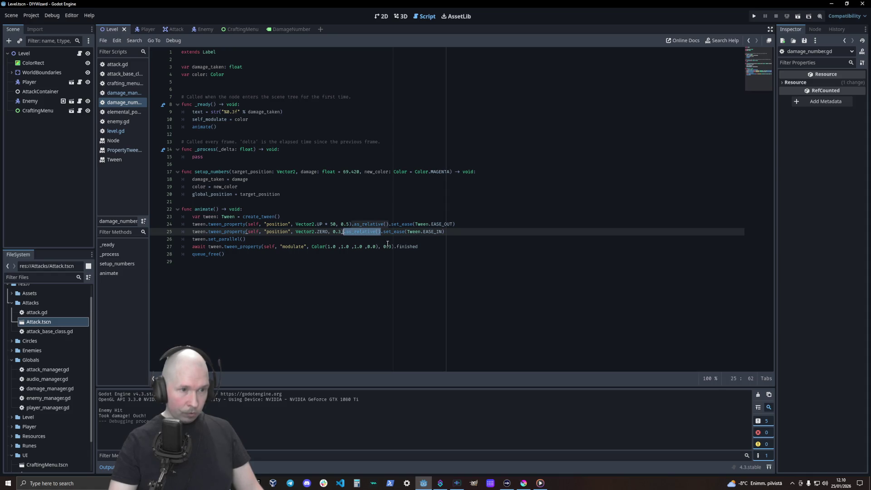
key("BackSpace")
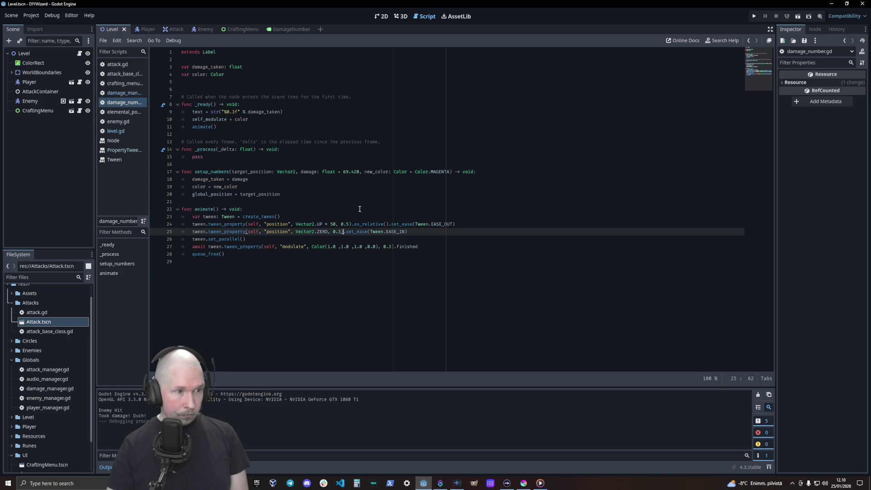
key("F5")
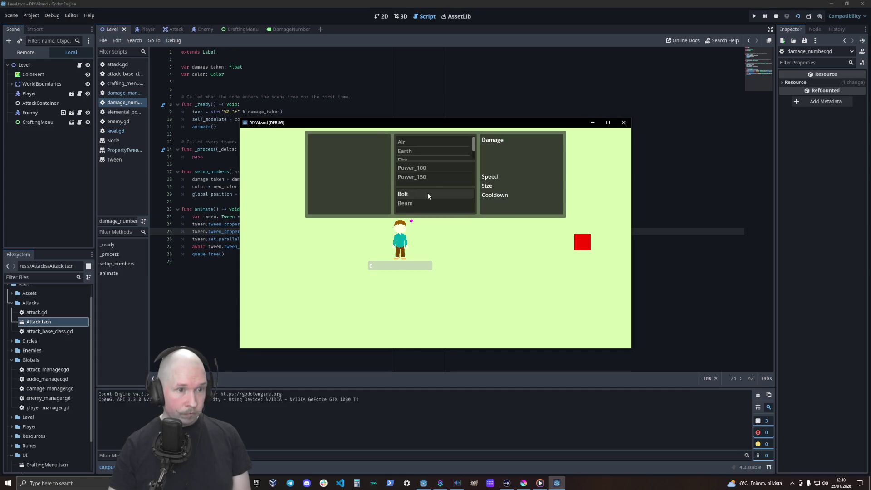
- Fire another Power_100 Air Bolt at the enemy, then close the DIYWizard (DEBUG) window
left_click(428, 193)
left_click(425, 168)
left_click(421, 141)
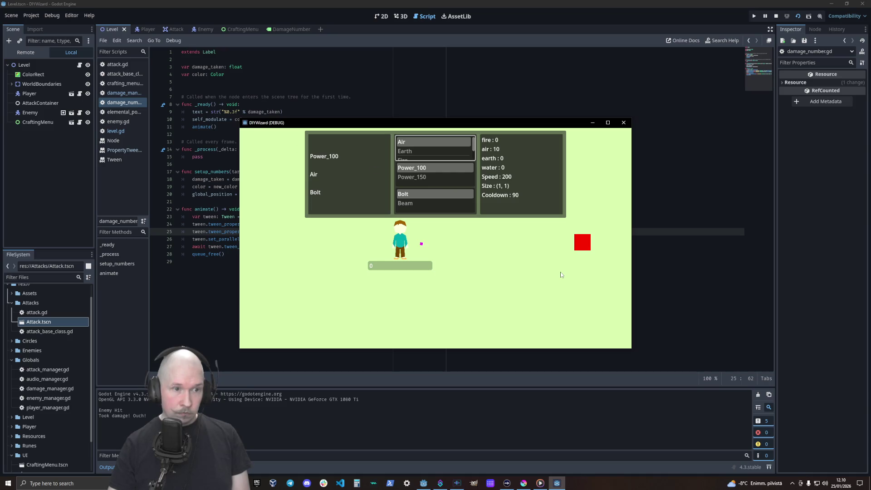
left_click(623, 123)
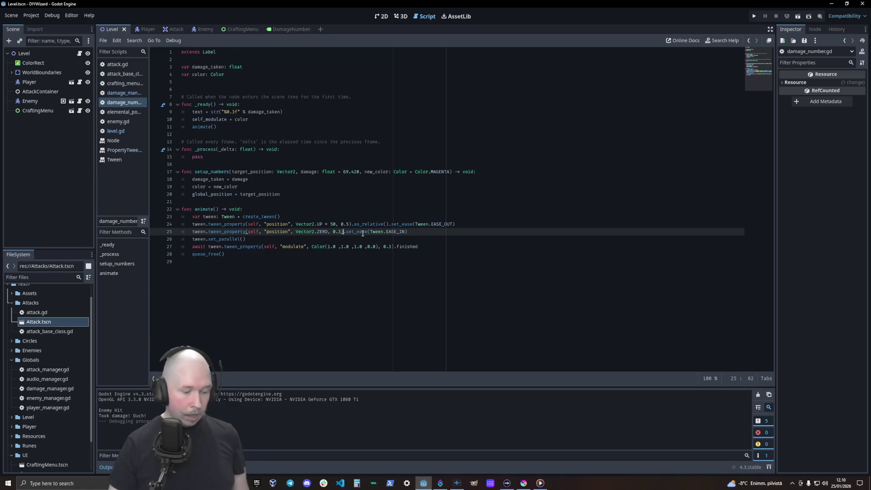
- Restore .as_relative() on line 25 and copy line 24's Vector2.UP * 50 expression
key("ctrl+v")
key("Left")
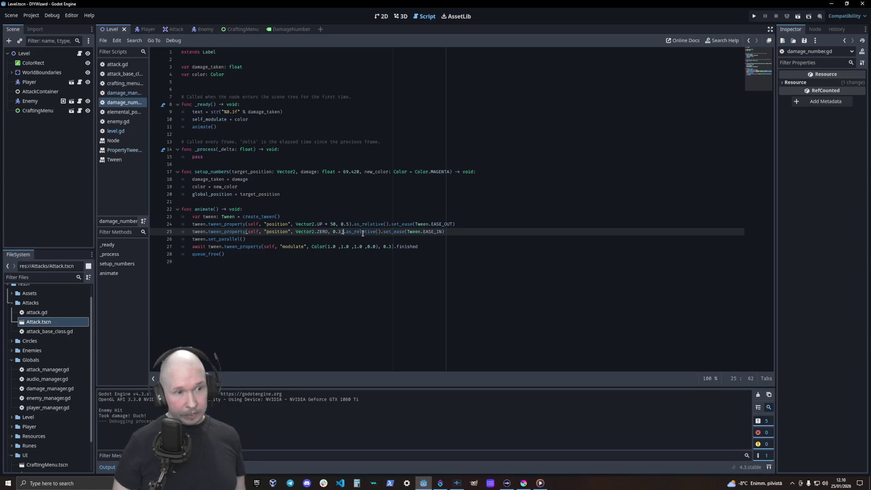
key("Up")
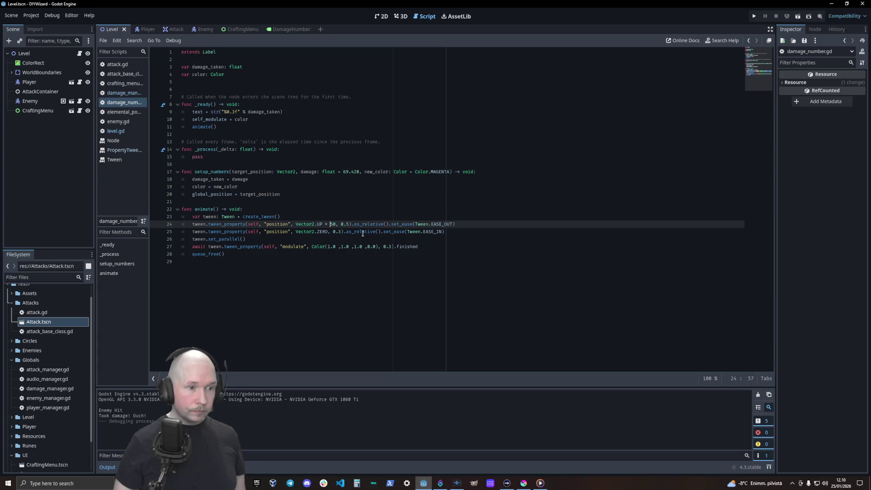
key("shift+Left")
key("shift+Left")
key("shift+Left")
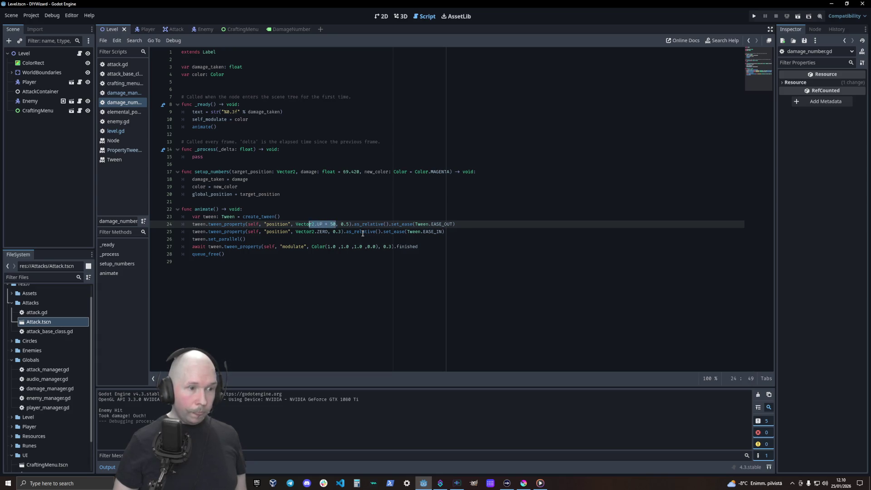
key("shift+Left")
key("ctrl+c")
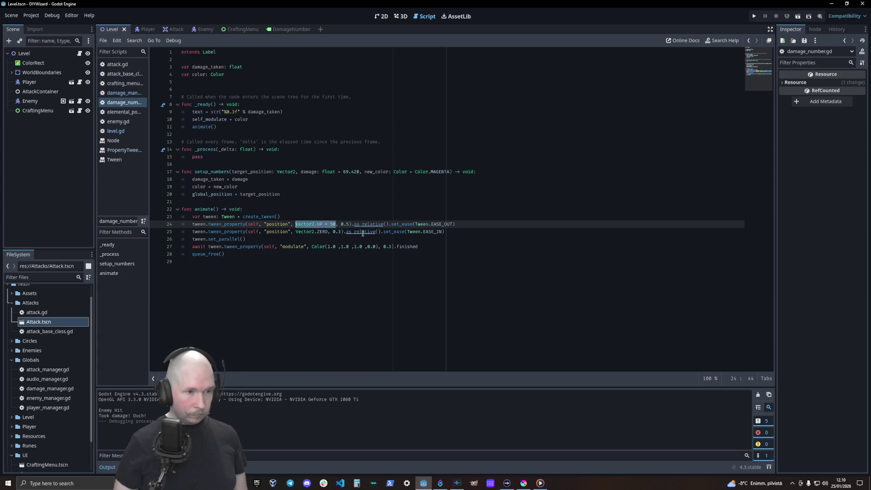
key("Down")
- Replace line 25's Vector2.ZERO with Vector2.DOWN and set both tween offsets to 20
key("shift+Right")
key("shift+Right")
key("shift+Right")
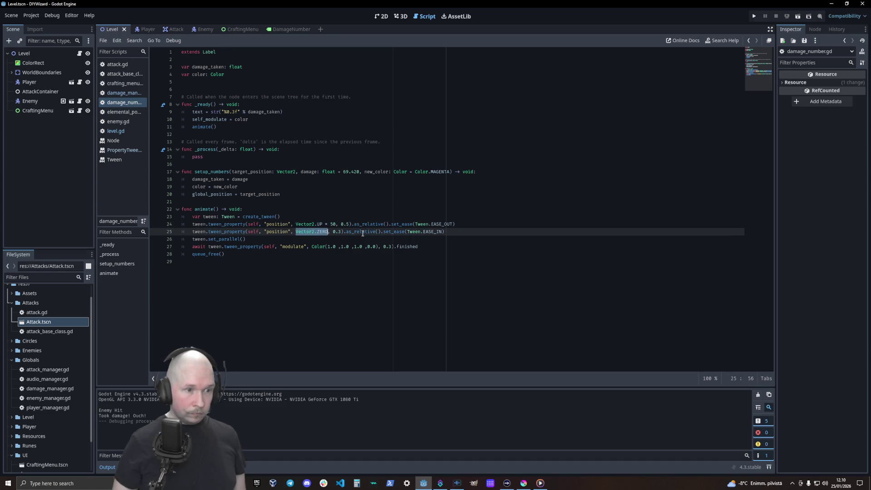
key("ctrl+v")
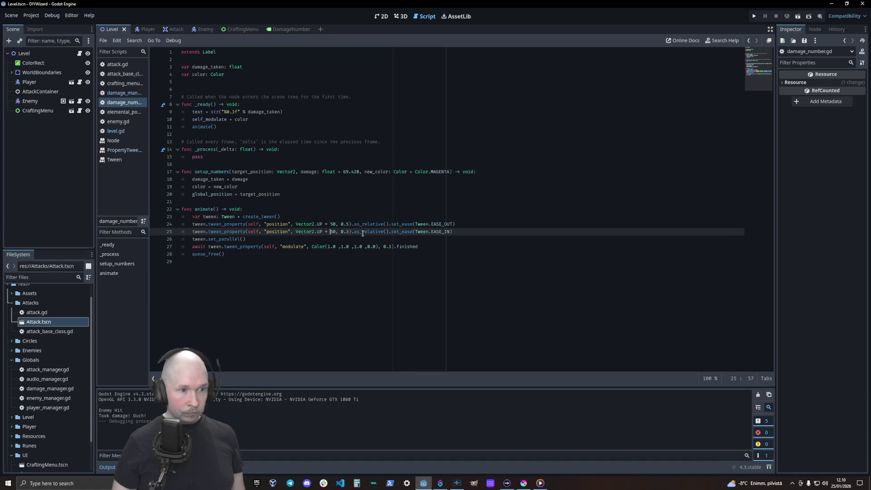
key("BackSpace")
key("BackSpace")
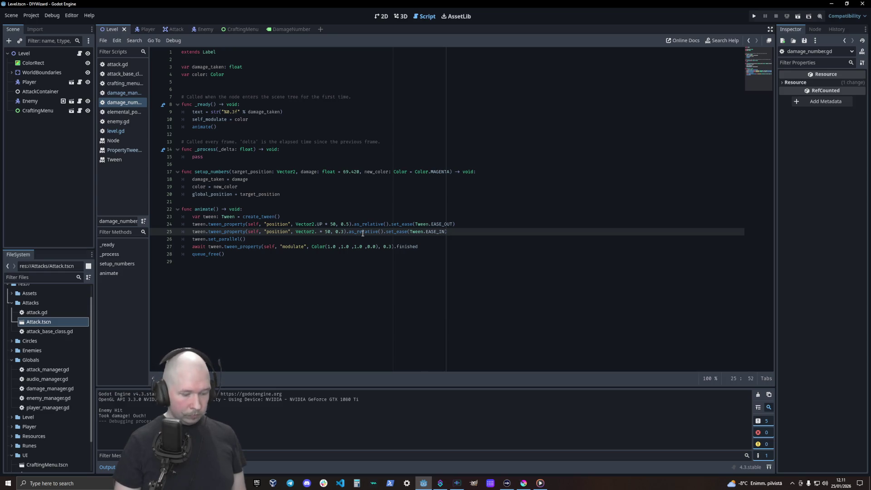
type("D")
key("Return")
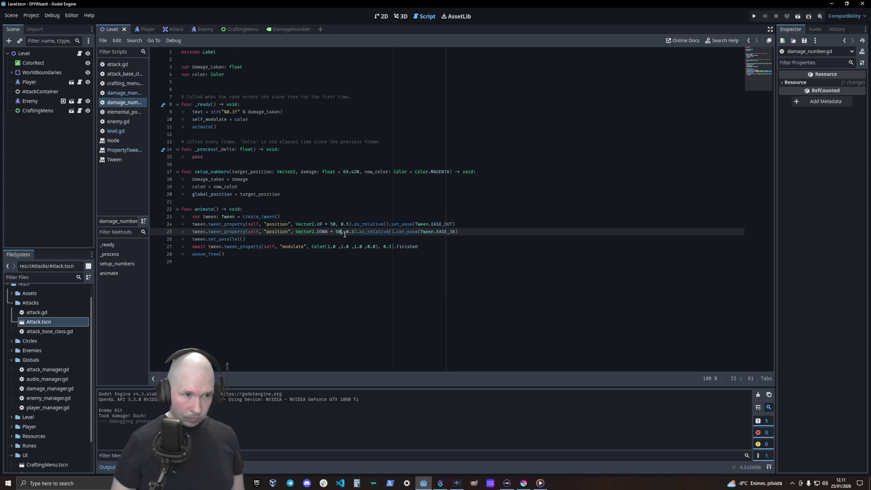
key("Left")
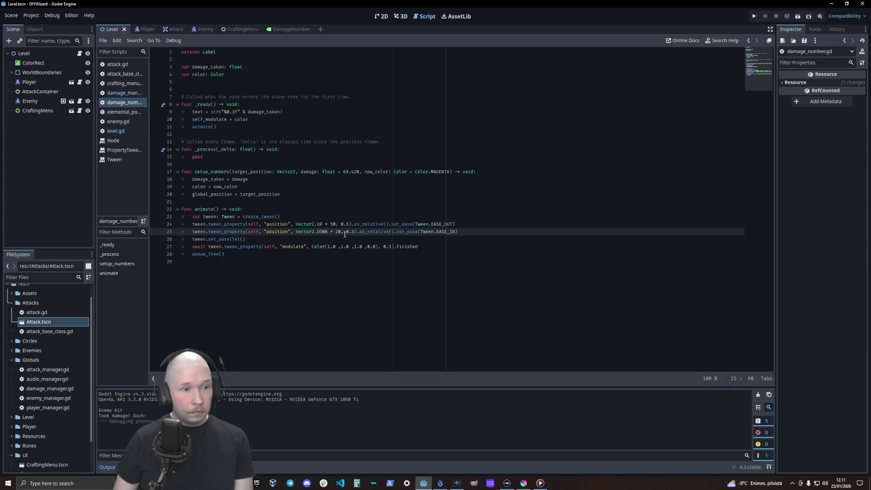
key("Up")
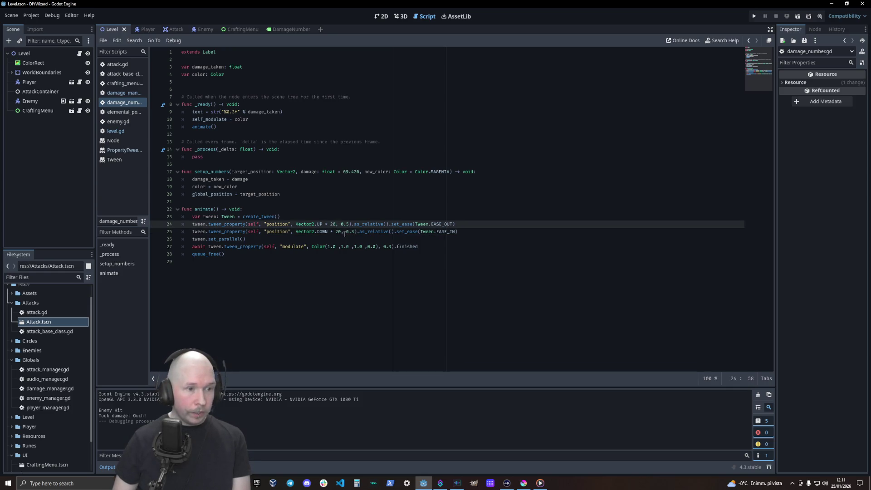
key("Down")
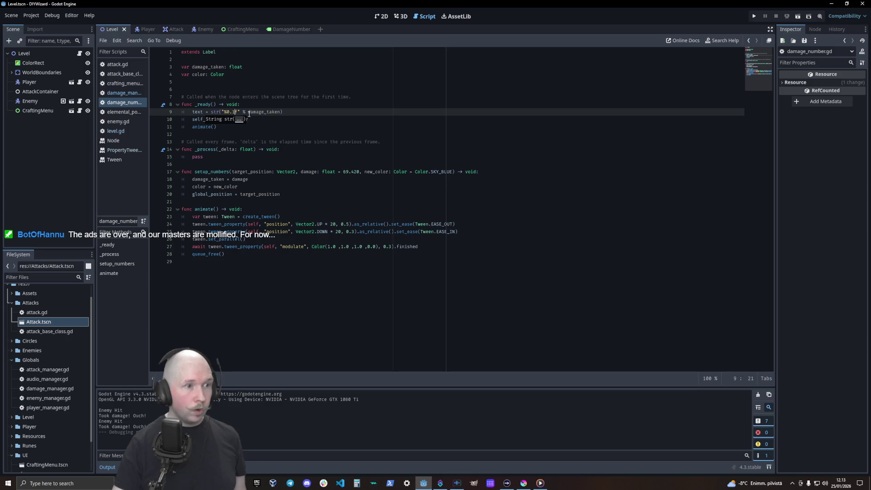
- Change line 9's format string from "%0.1f" to "%0d" and run the game
key("BackSpace")
key("BackSpace")
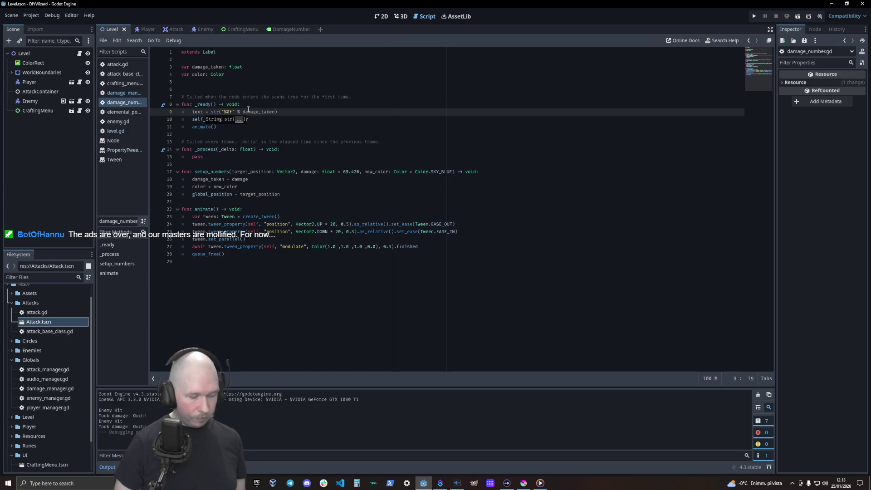
key("Delete")
type("d")
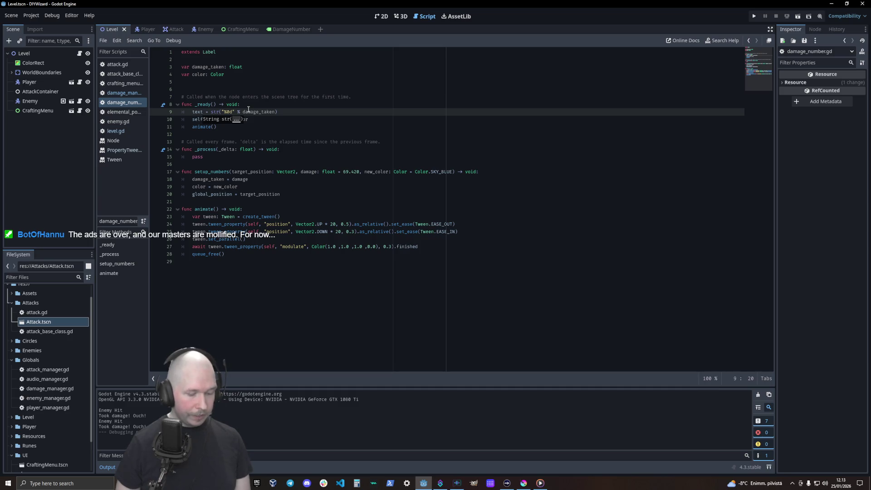
key("F5")
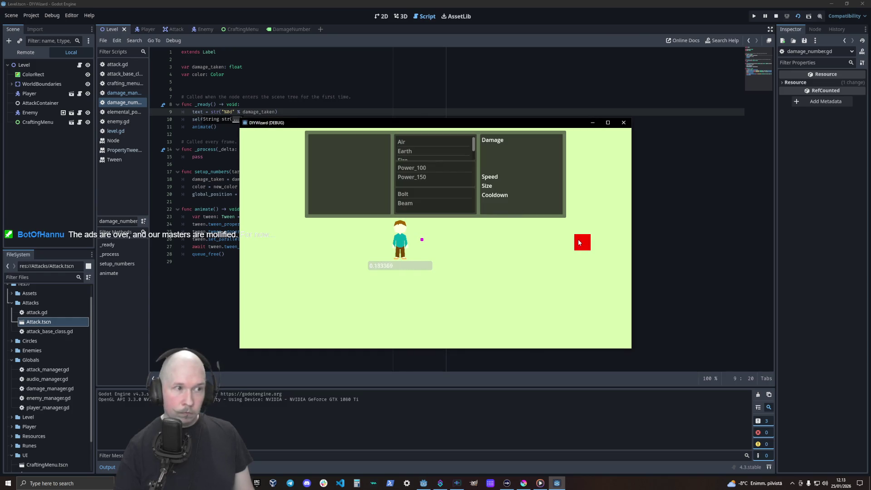
- Check whole-number damage with a Power_100 Air Bolt on the enemy, then close the game
left_click(407, 194)
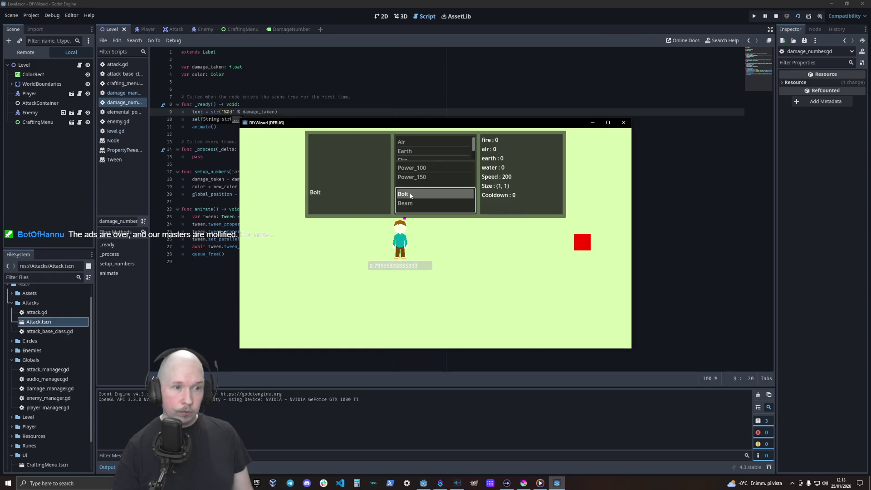
left_click(410, 167)
left_click(415, 142)
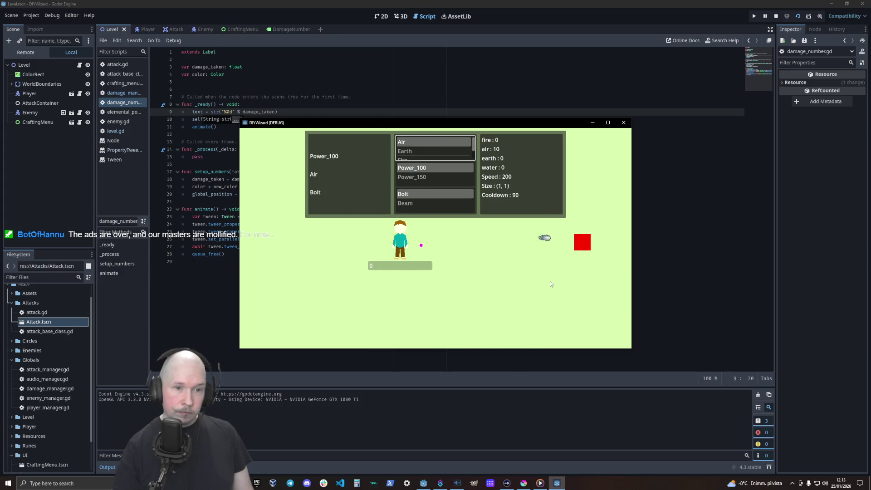
left_click(624, 123)
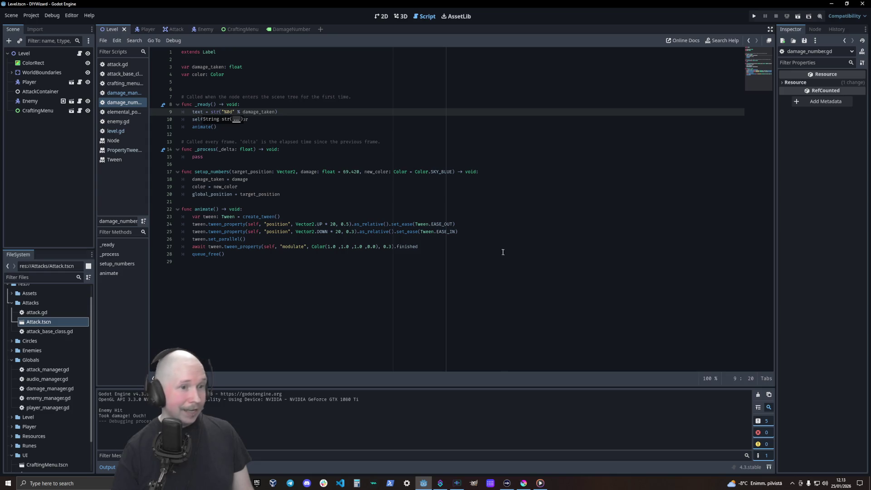
- Set line 10 to self_modulate = color and the rise tween duration to 0.3 seconds
left_click(348, 224)
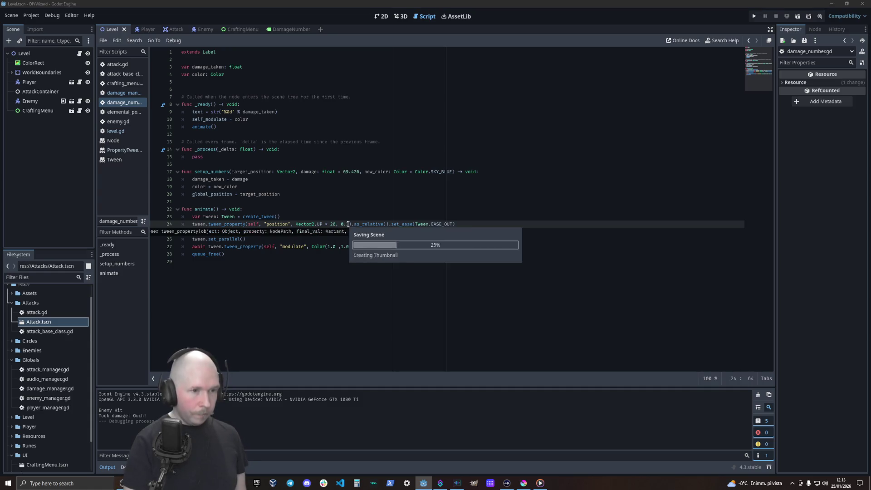
left_click(490, 209)
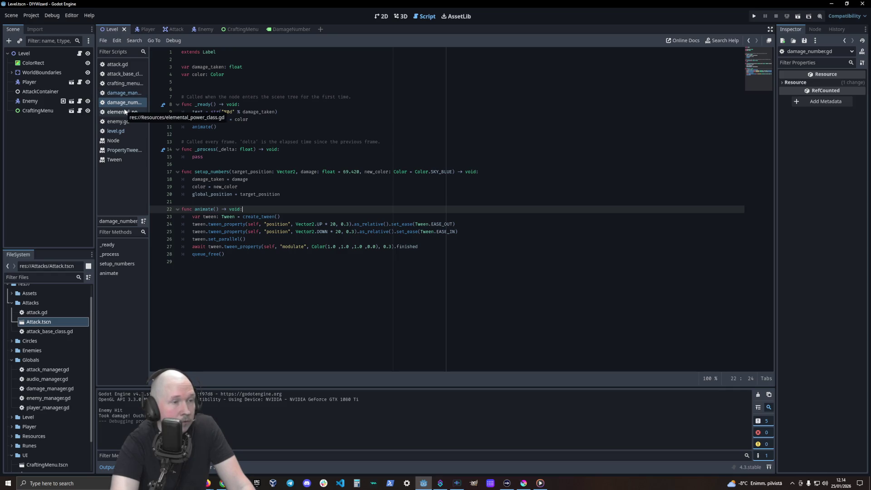
left_click(285, 31)
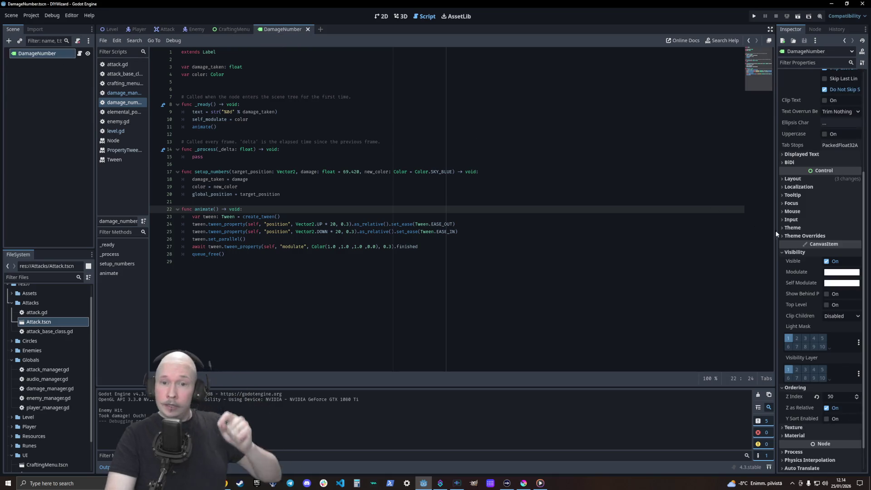
- Set the DamageNumber label's Font Size theme override to 29 in the 2D view
left_click(382, 16)
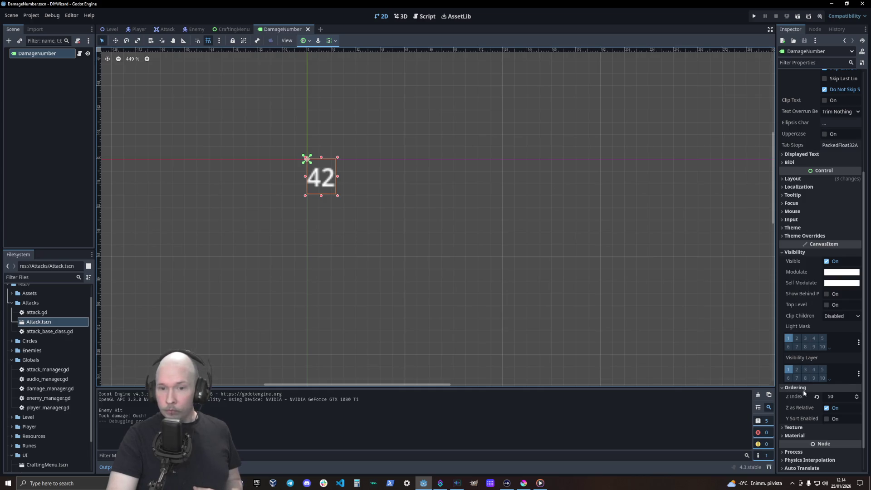
left_click(821, 236)
left_click(810, 281)
left_click(819, 282)
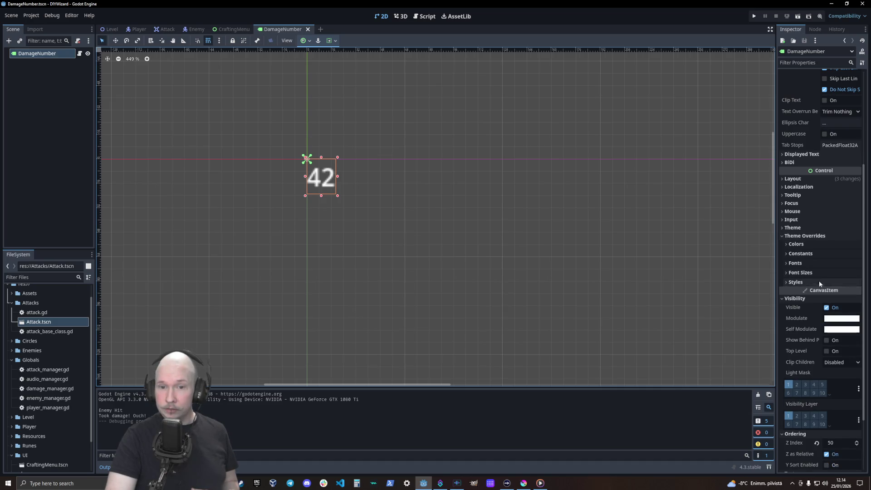
left_click(817, 272)
left_click(847, 282)
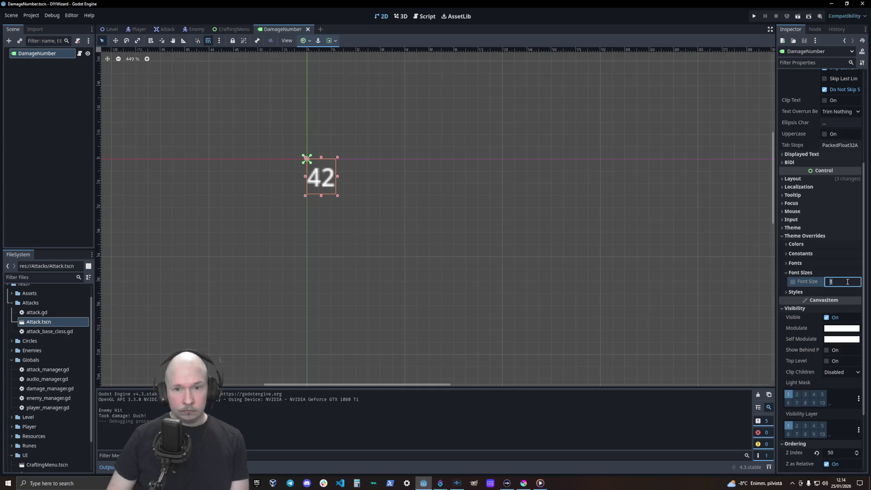
type("2")
key("Return")
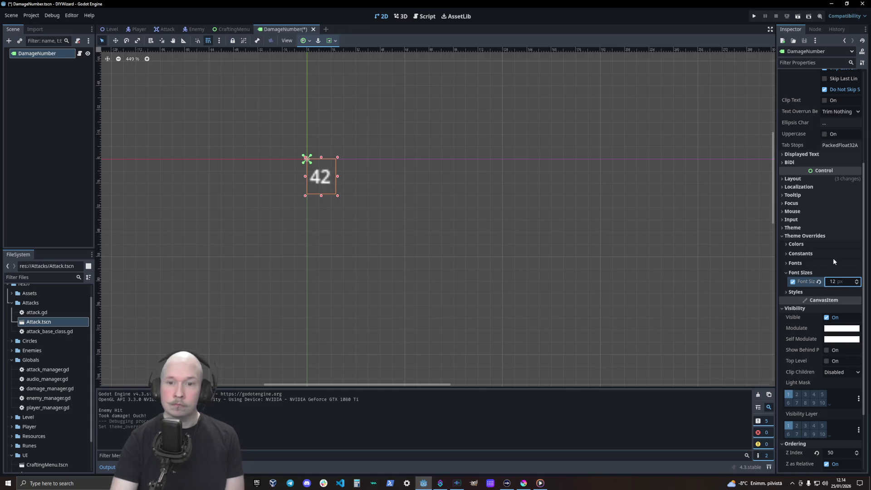
left_click_drag(857, 283, 857, 281)
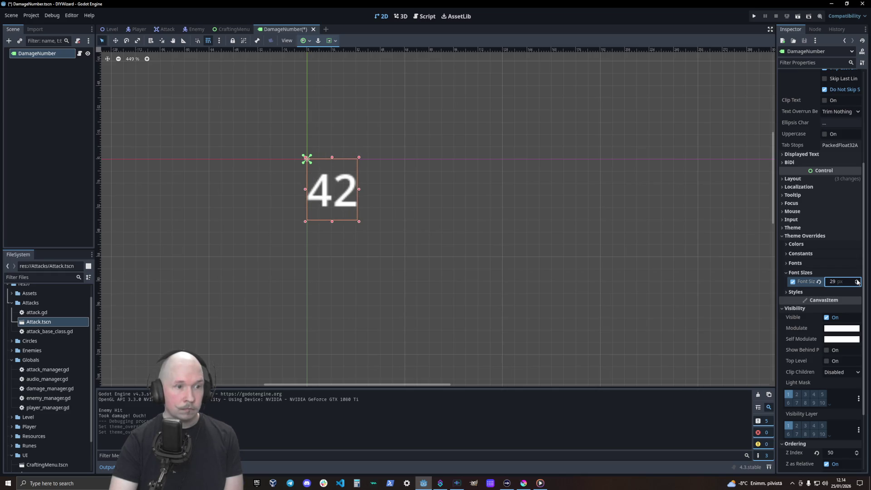
- Enable the Font Outline and Font Shadow colour overrides and save the scene
left_click(809, 255)
left_click(809, 254)
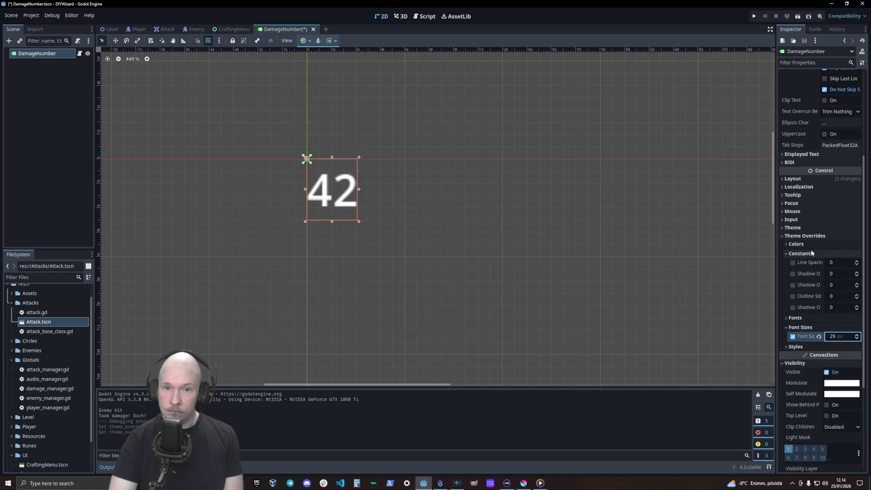
left_click(812, 245)
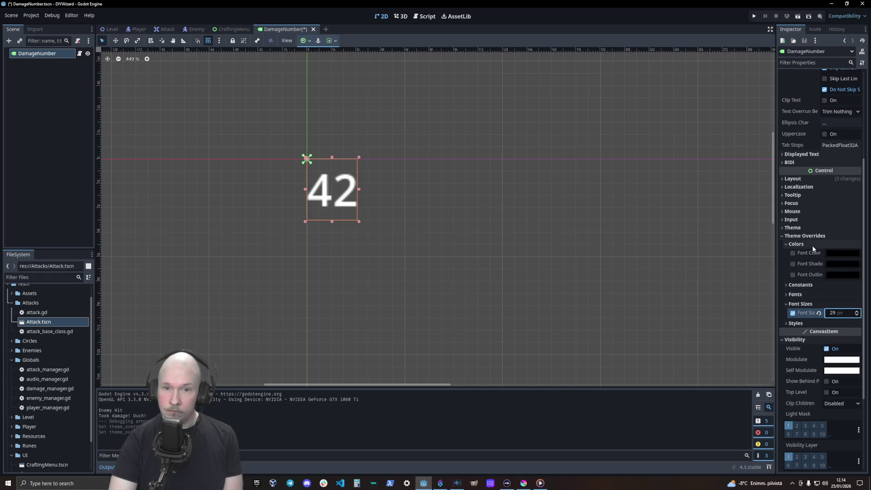
left_click(793, 275)
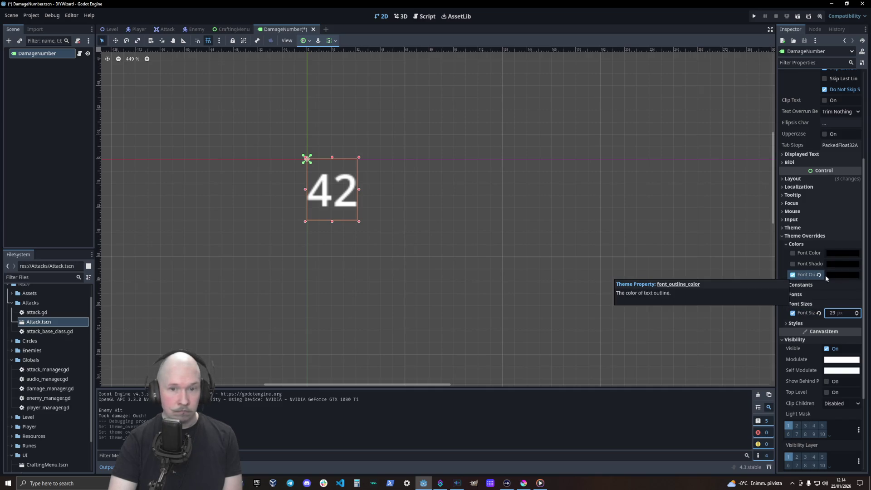
left_click(801, 275)
left_click(802, 276)
left_click(793, 265)
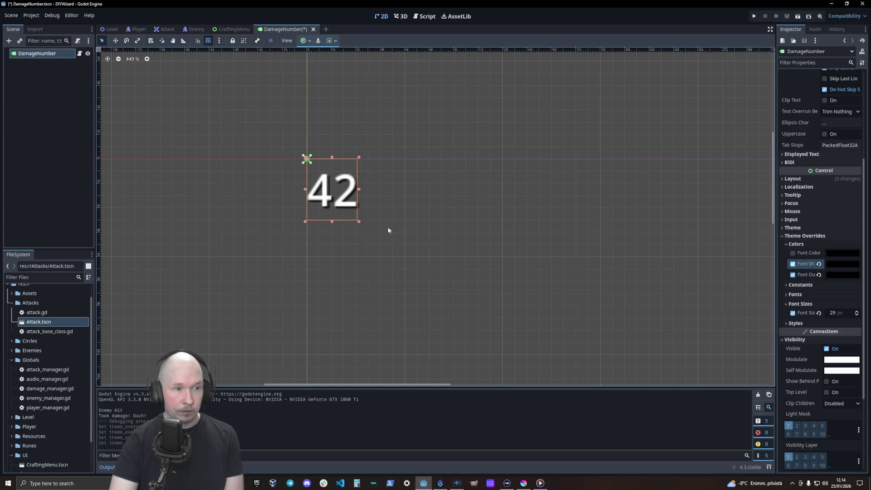
left_click(789, 325)
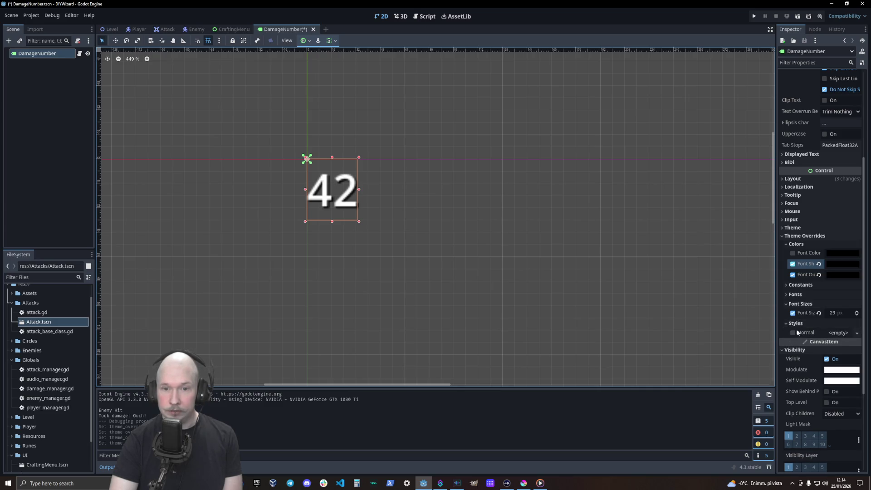
left_click(784, 323)
left_click(786, 303)
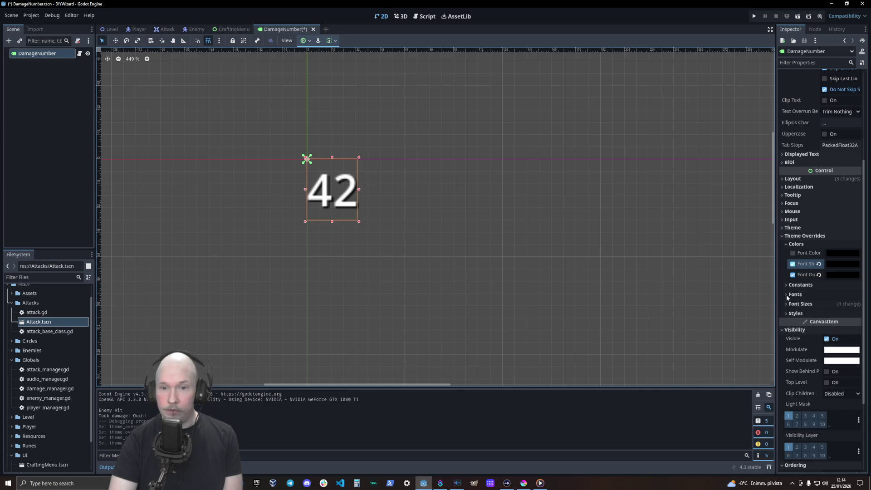
left_click(787, 244)
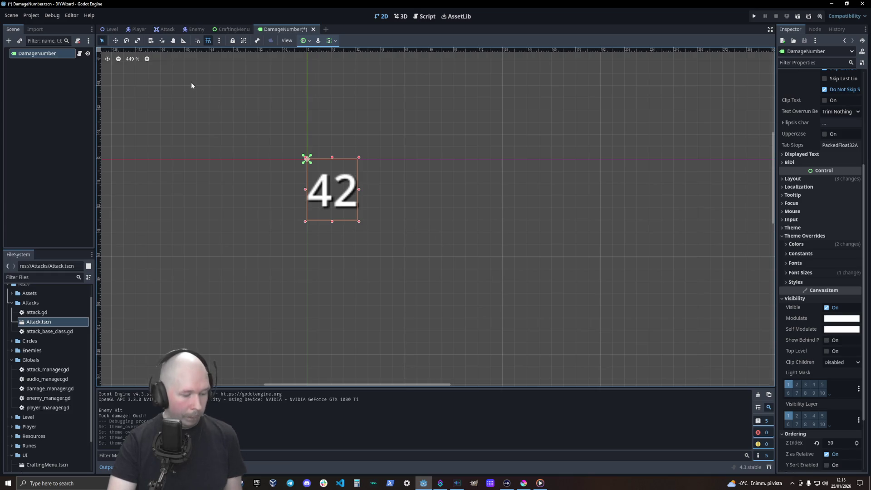
key("ctrl+s")
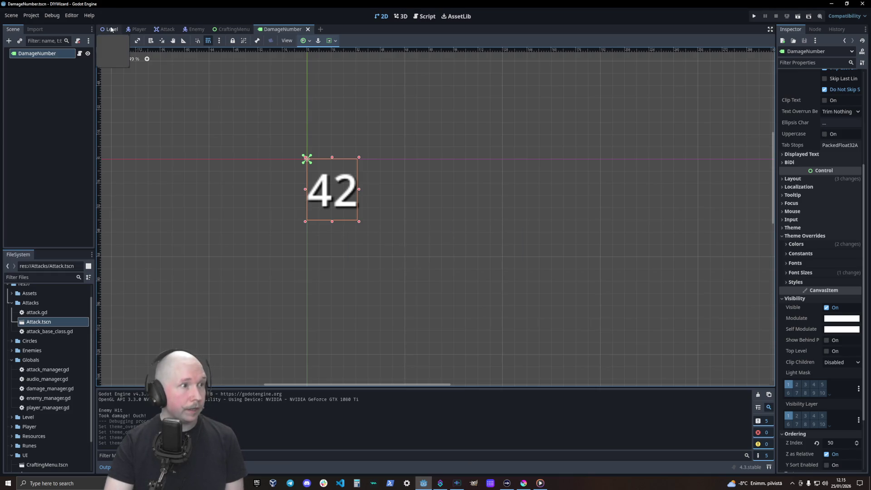
- Run the Level scene, hit the enemy with a Power_100 Air Bolt, then close the game
key("ctrl+tab")
key("F6")
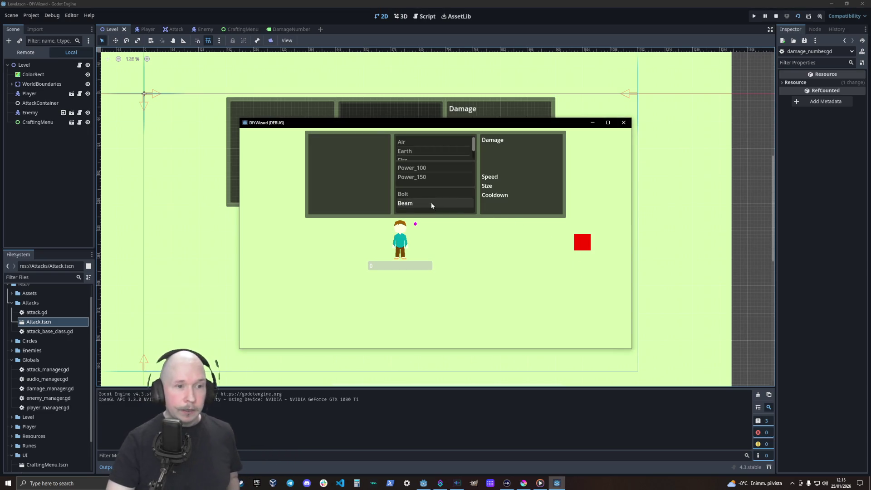
left_click(415, 192)
left_click(427, 167)
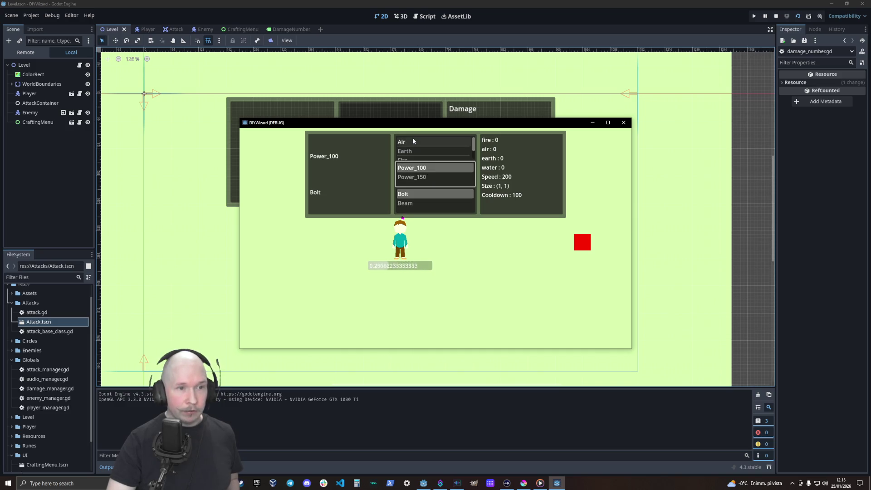
left_click(412, 140)
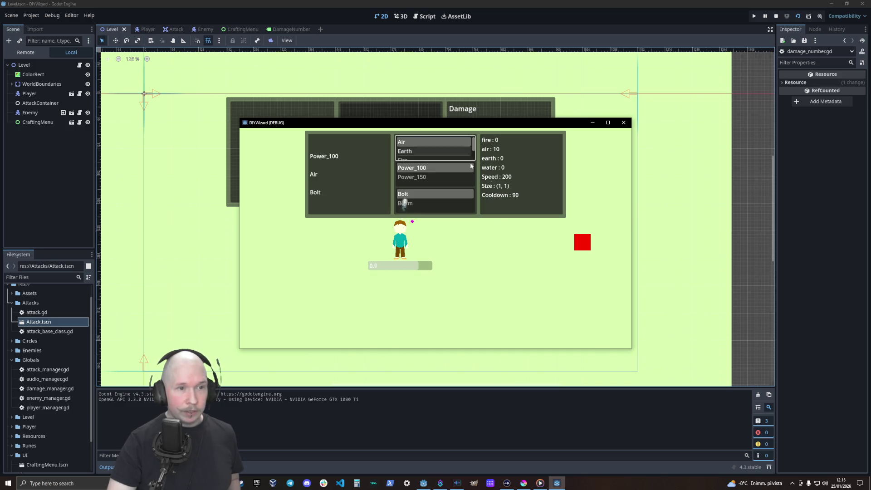
left_click(625, 123)
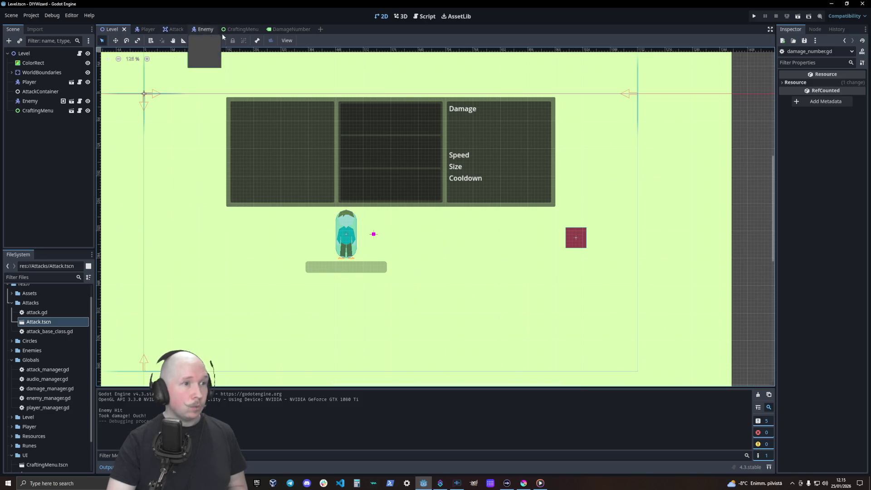
- In damage_number.gd, insert a blank line after 'self_modulate = color' in _ready
left_click(424, 17)
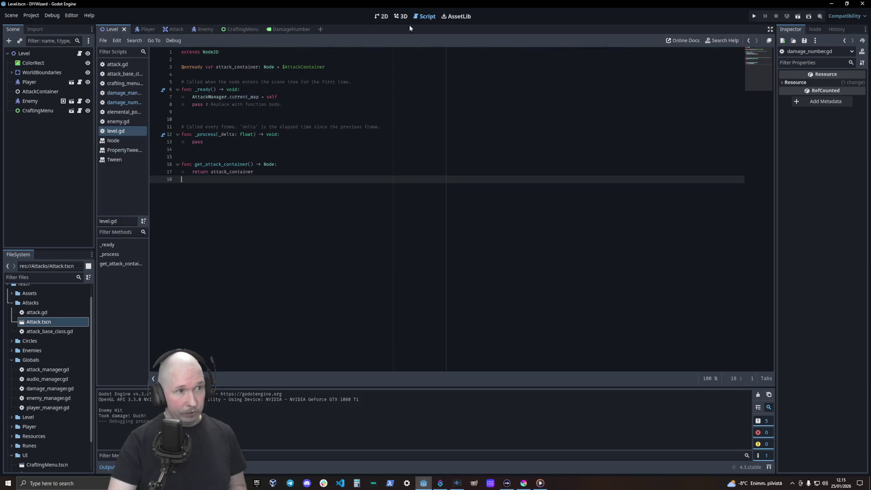
left_click(291, 29)
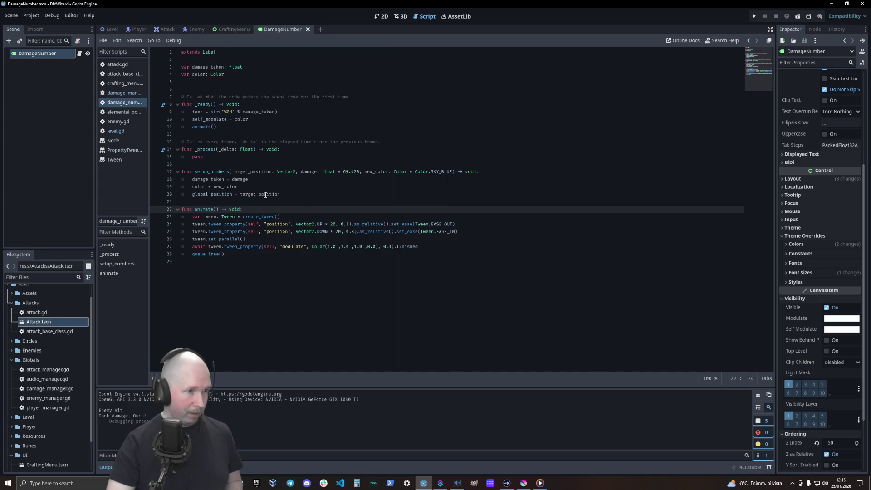
left_click(291, 197)
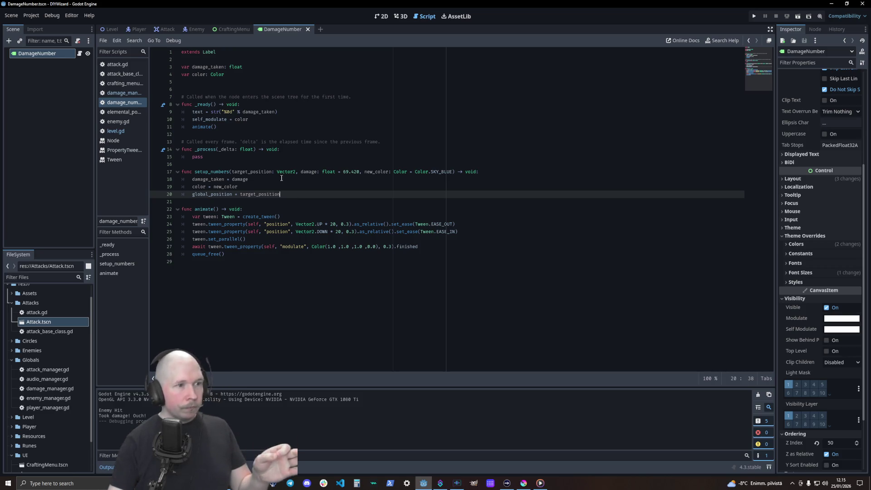
left_click(254, 119)
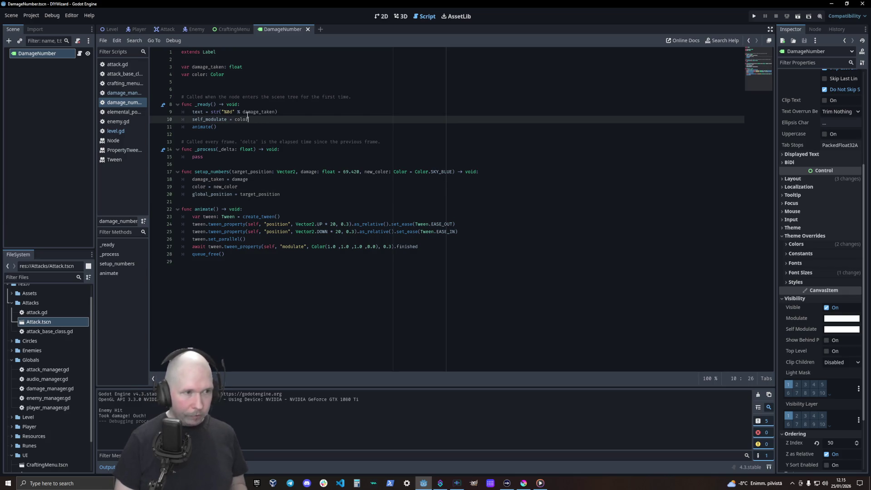
key("Return")
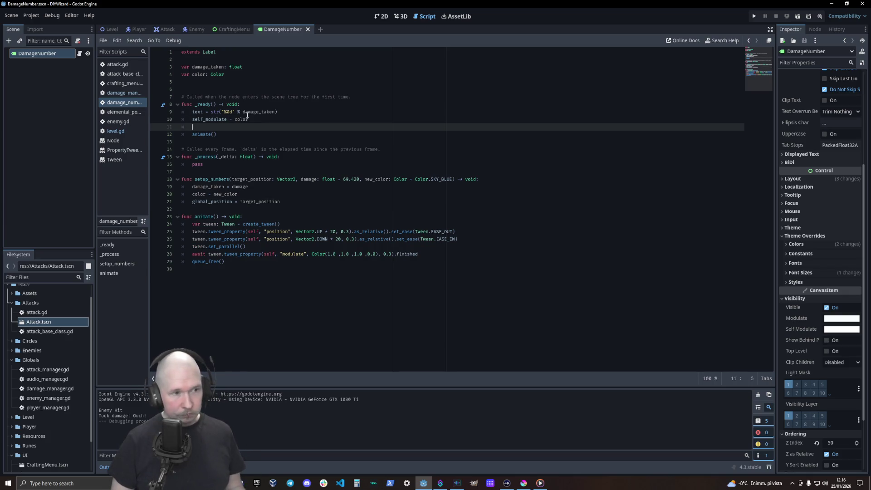
- Declare 'var target_pos: Vector2' and have setup_numbers assign target_pos instead of global_position
left_click(239, 84)
type("var tar")
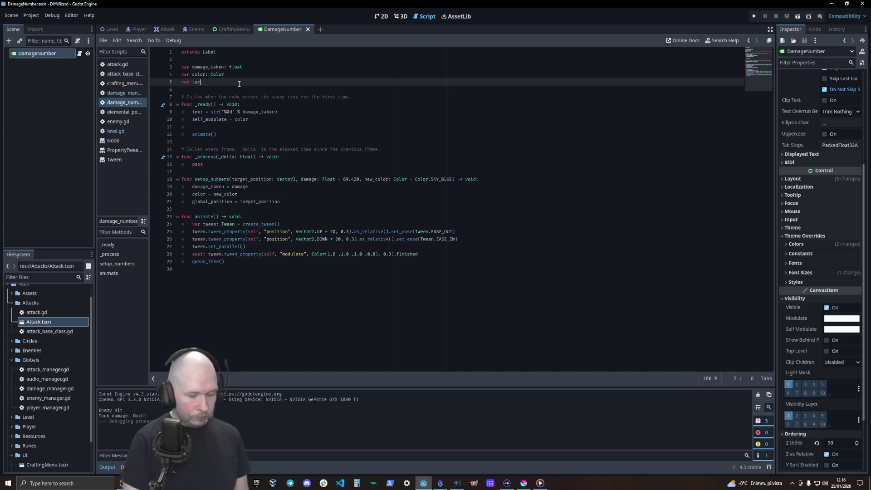
type("get_pos: V")
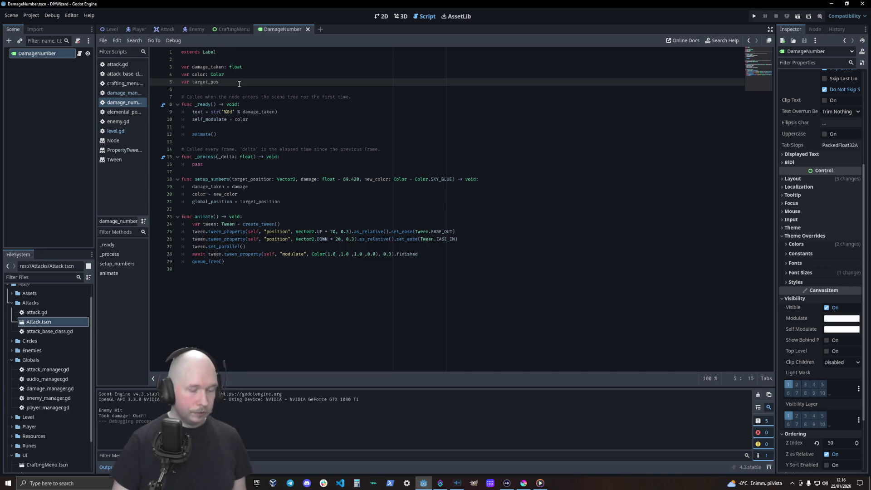
type("ector2")
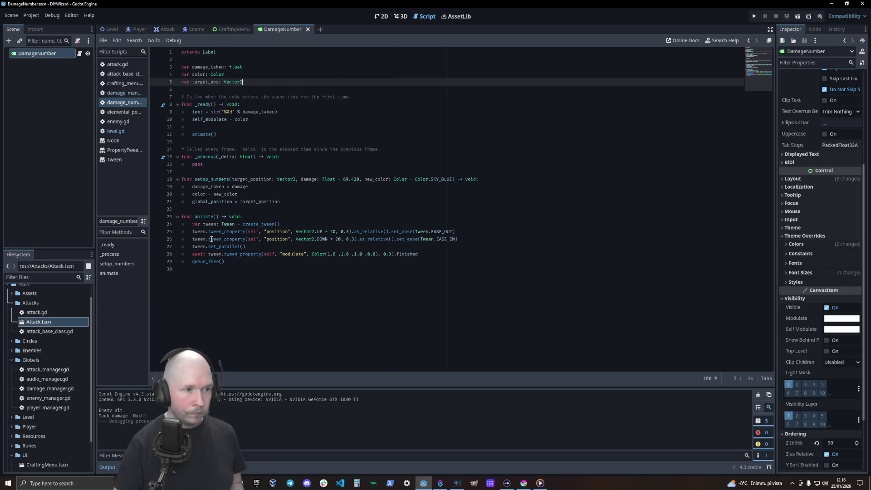
double_click(220, 202)
type("target_pos")
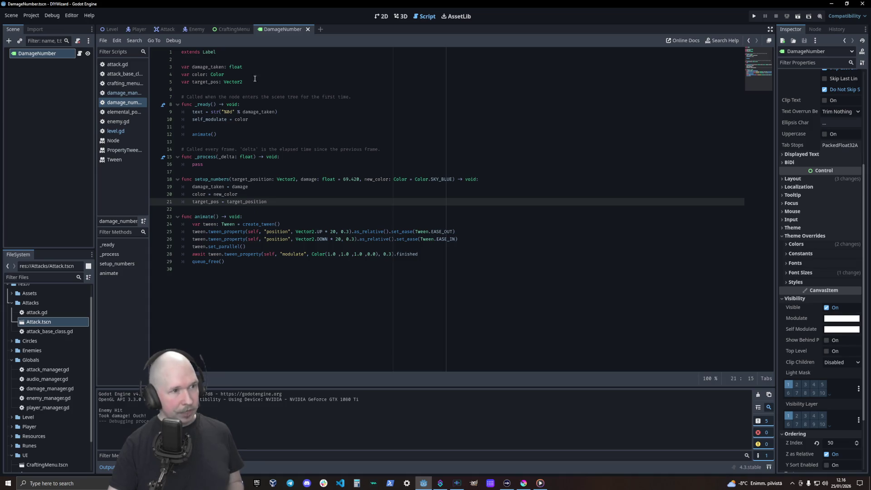
- In _ready, write 'global_position = target_pos - (size' to center the label on the target
left_click(252, 127)
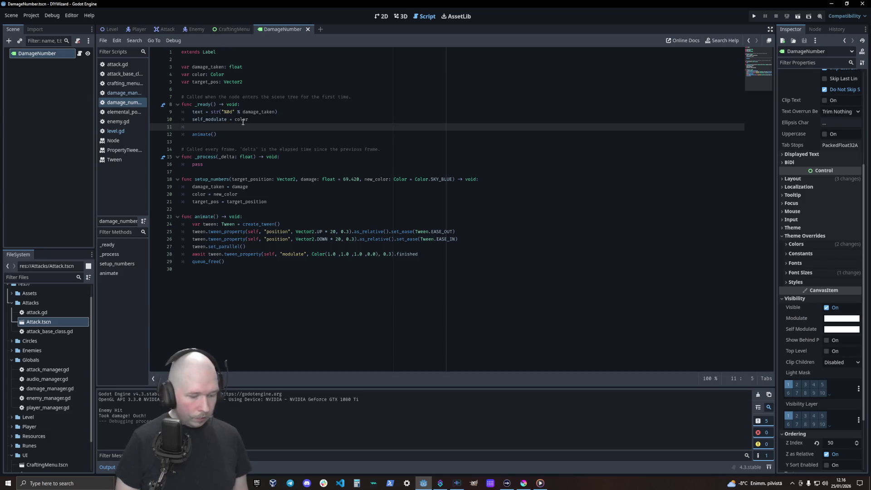
type("glob")
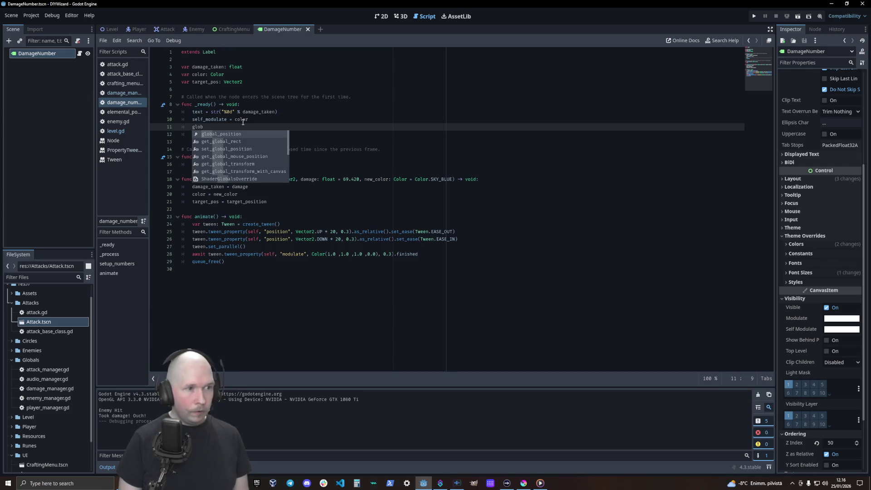
key("Return")
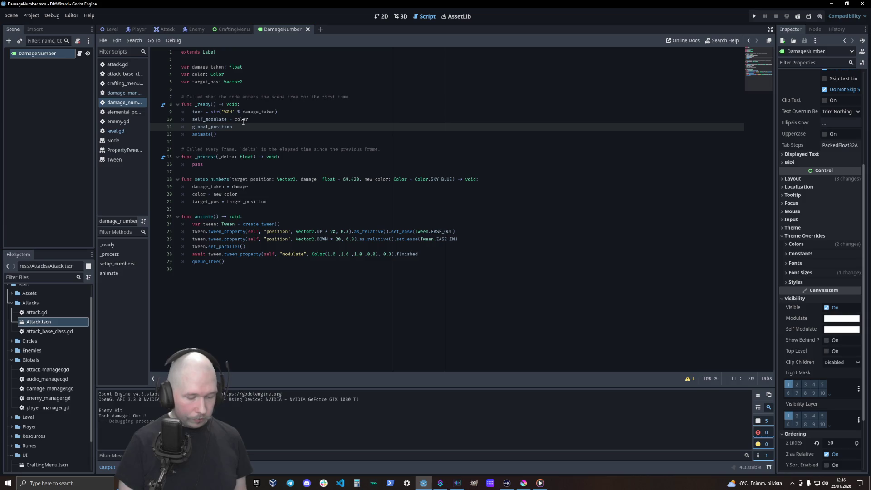
type(" = target")
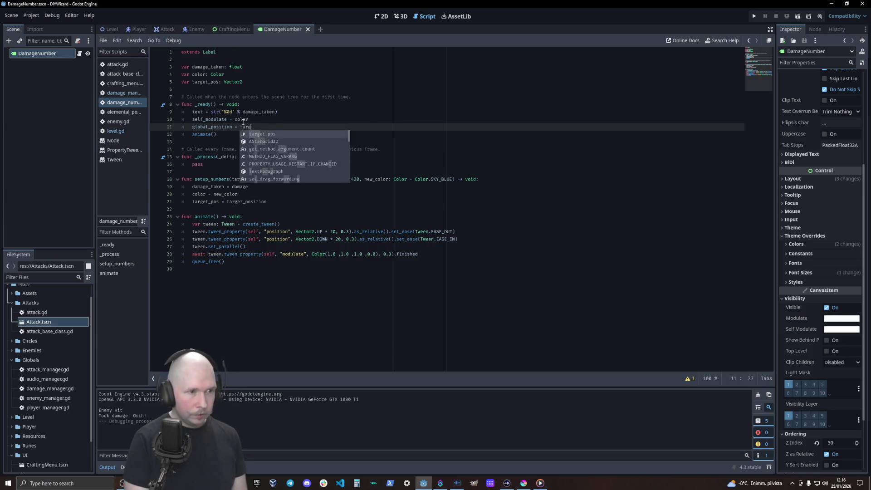
key("Return")
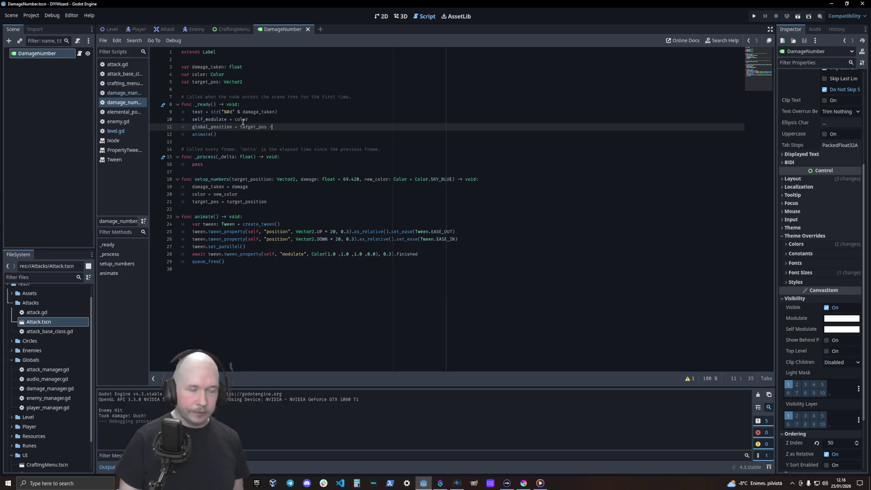
left_click(818, 177)
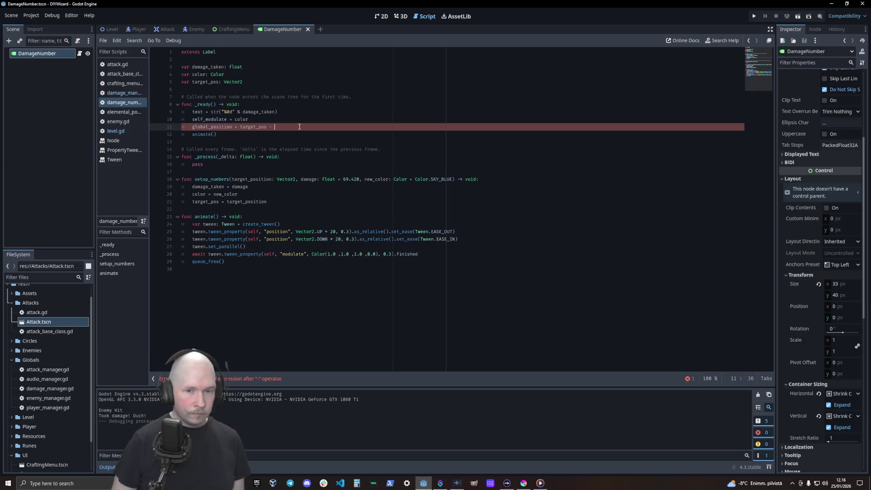
type("siz")
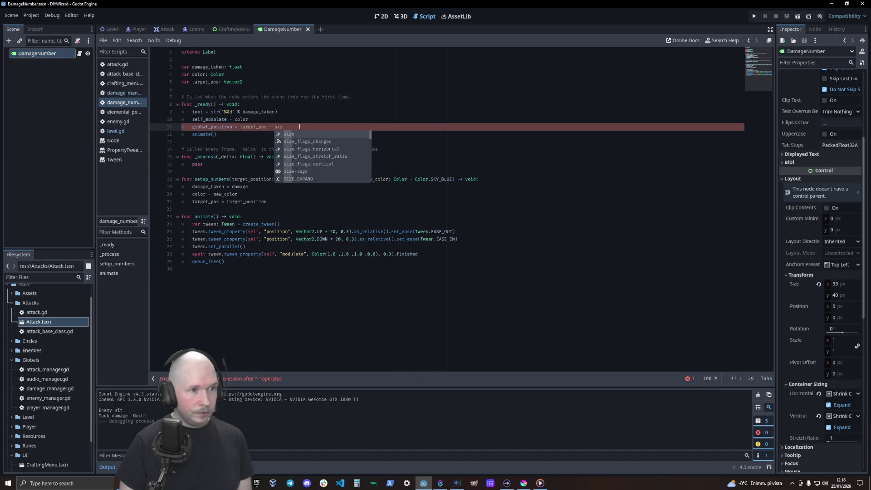
key("Return")
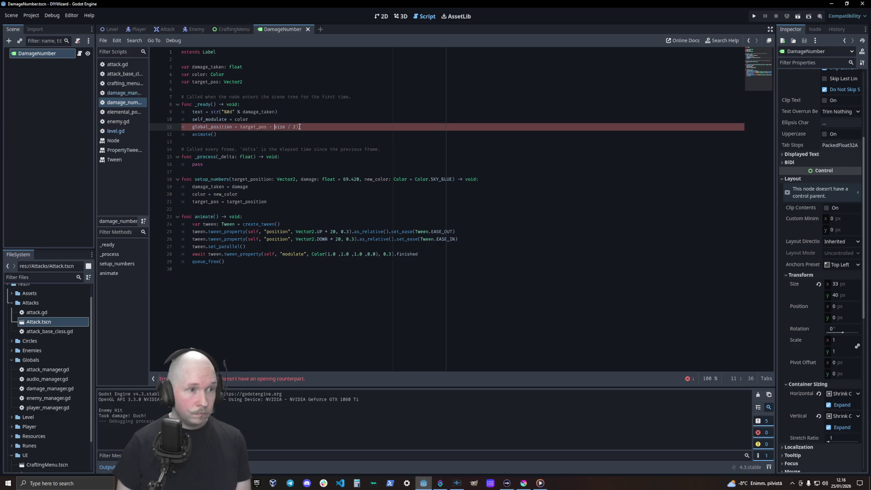
type("(")
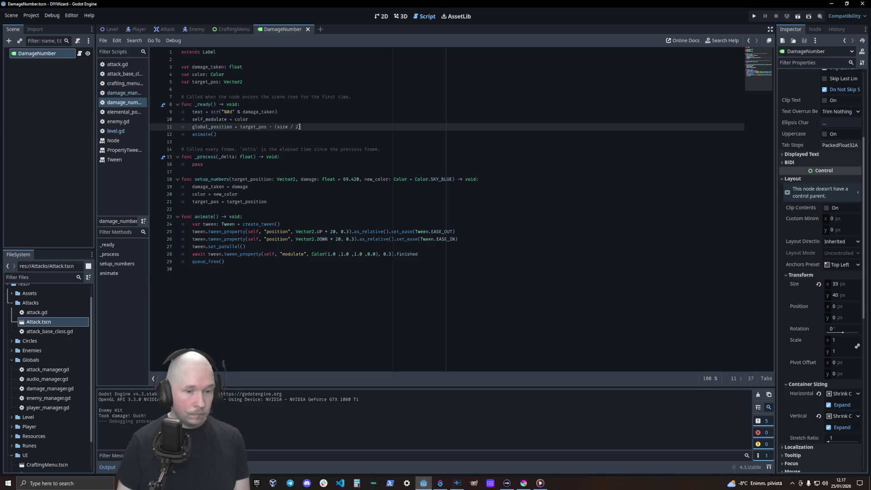
left_click(136, 30)
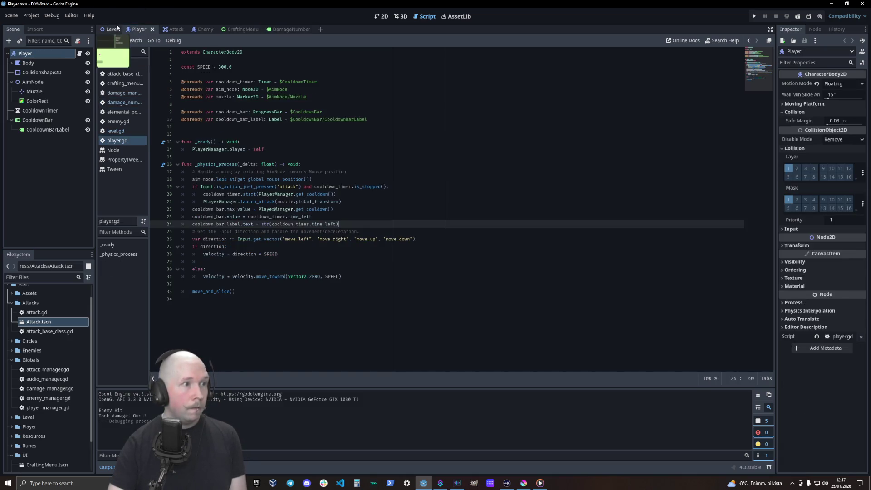
- Run the Level scene, craft a Power_100 Air attack, switch Bolt to Beam, fire, then close the game
left_click(110, 29)
key("F5")
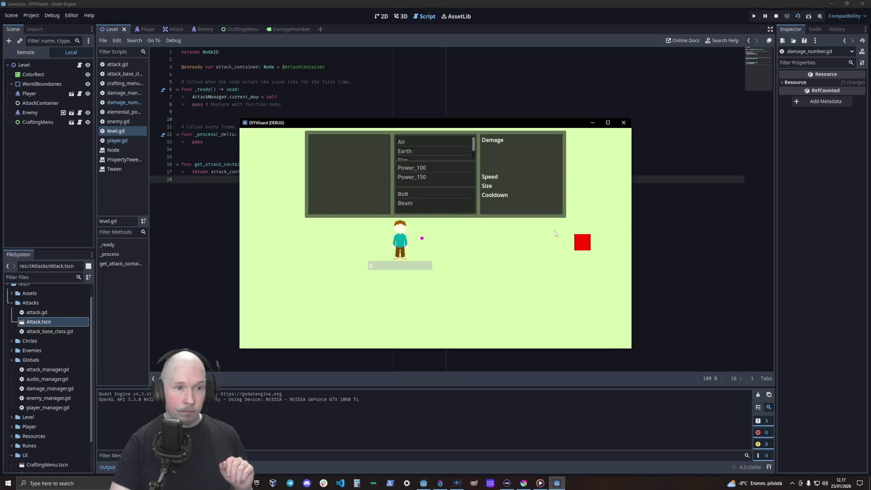
left_click(428, 194)
left_click(420, 168)
left_click(413, 141)
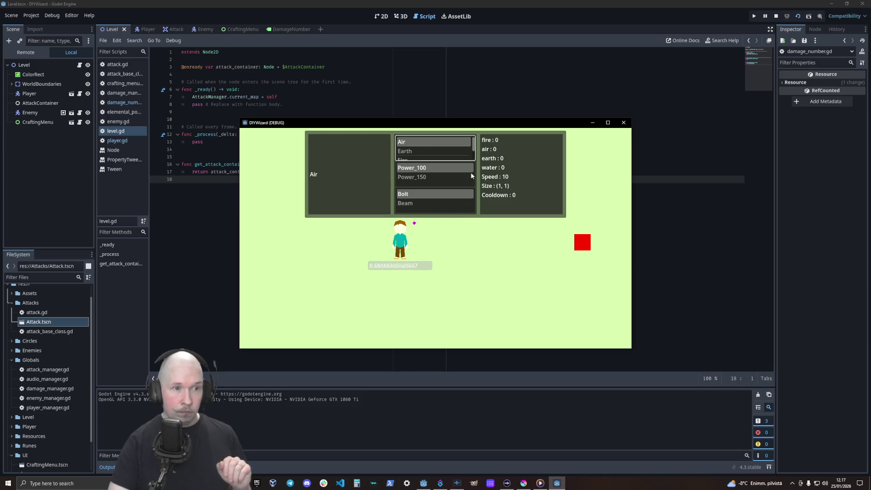
left_click(422, 168)
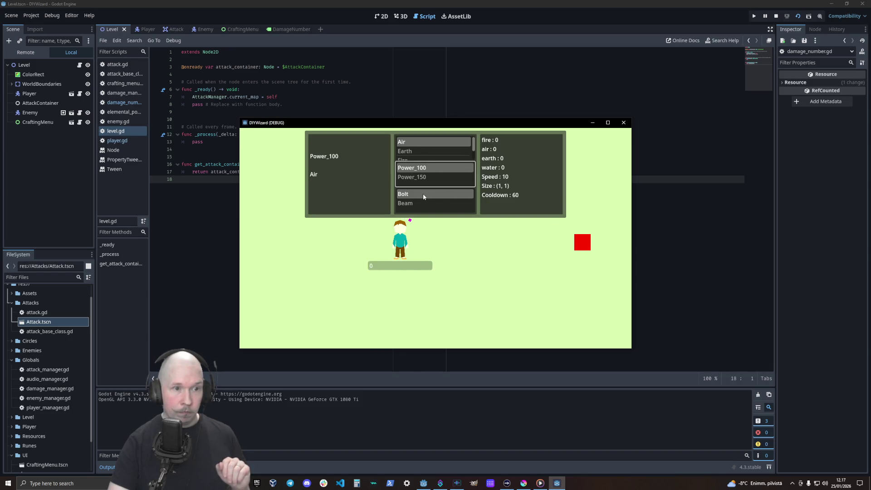
left_click(423, 193)
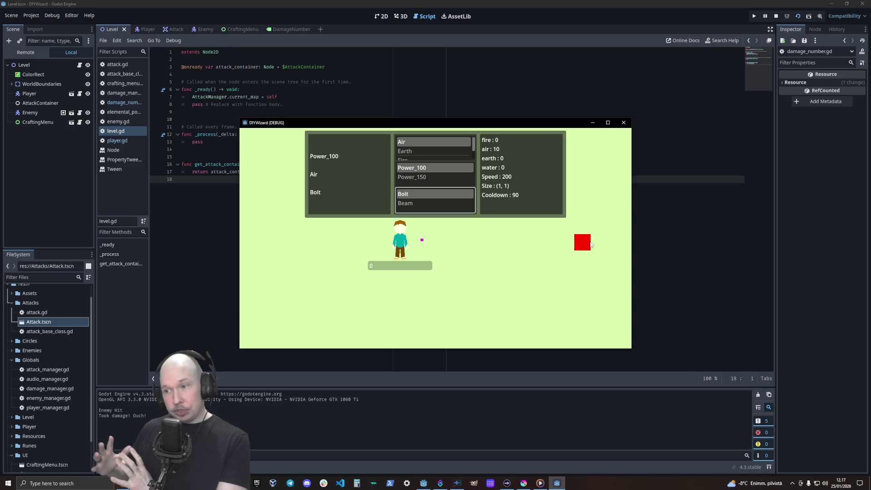
left_click(424, 205)
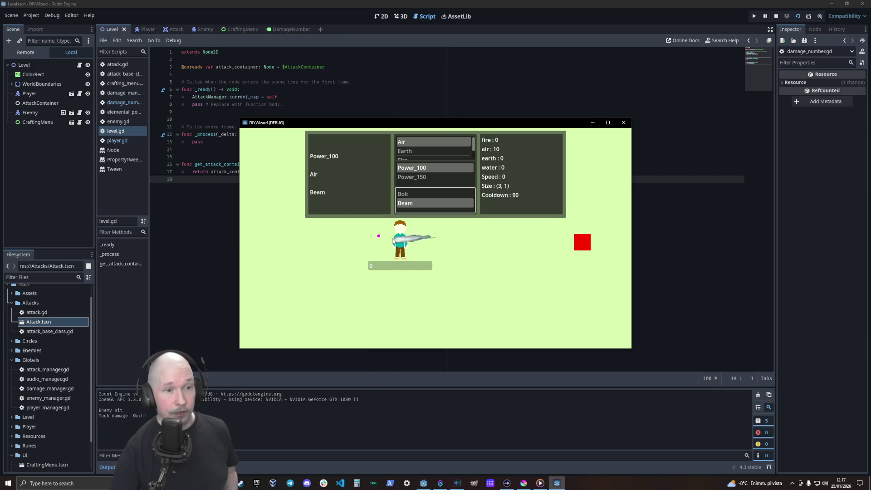
left_click(623, 122)
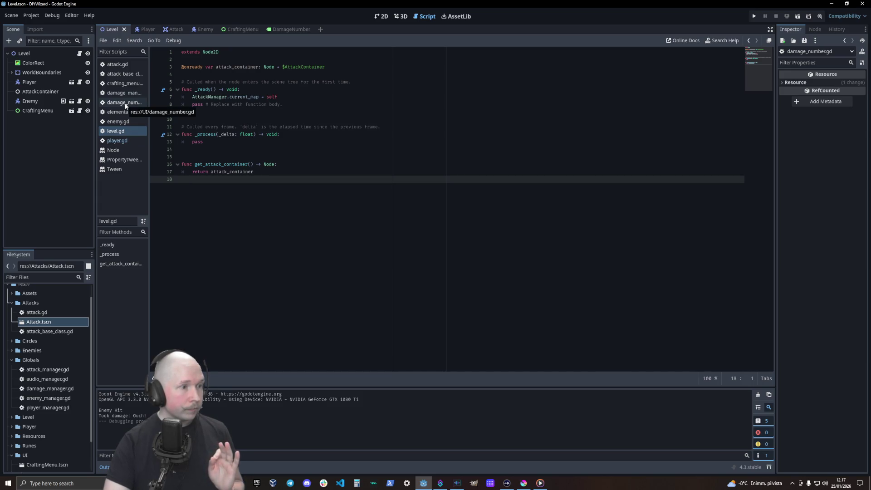
- Open player_manager.gd, then attack_manager.gd from the Globals folder
double_click(39, 407)
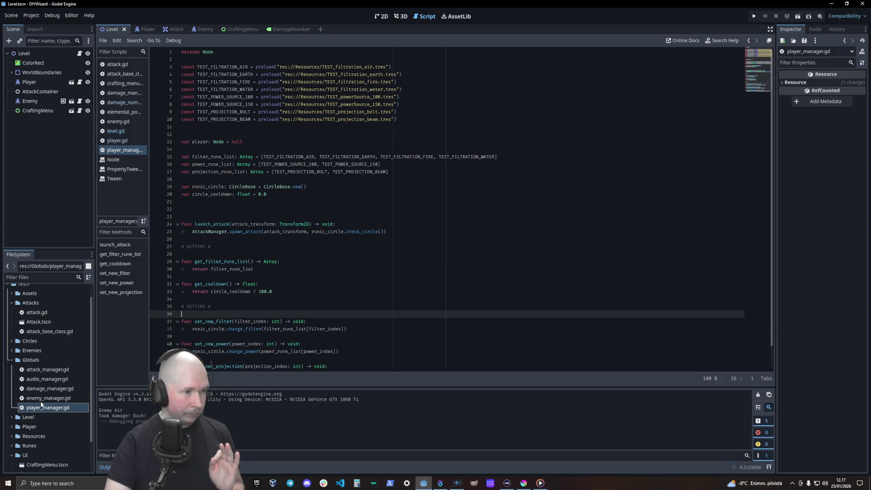
double_click(41, 369)
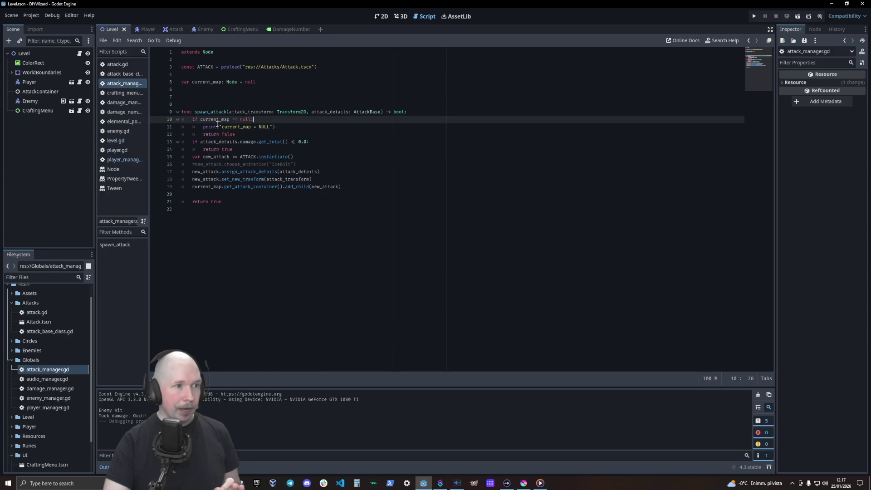
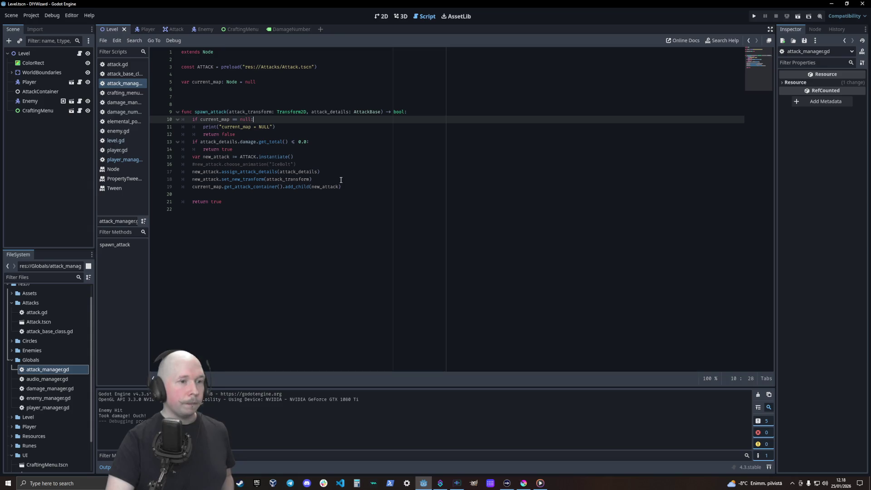
- Review the spawn_attack code in attack_manager.gd, then switch to attack.gd at empty line 45
left_click(342, 194)
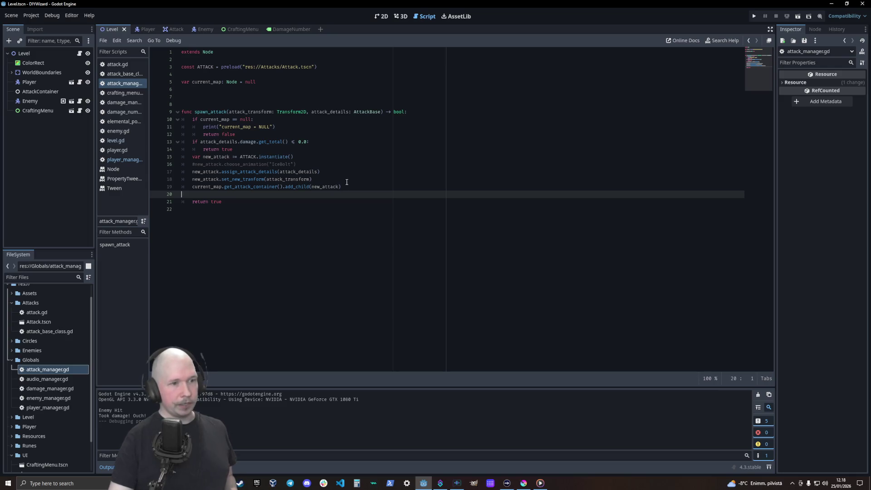
left_click(347, 181)
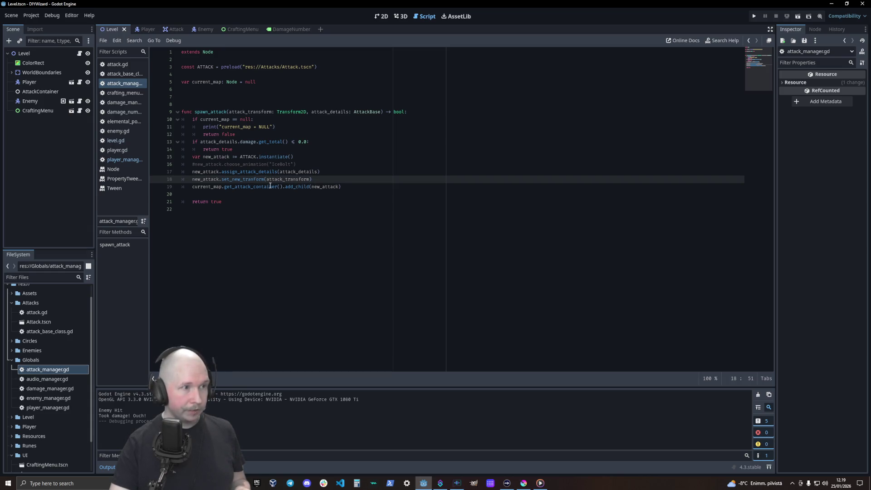
left_click(119, 64)
left_click(396, 181)
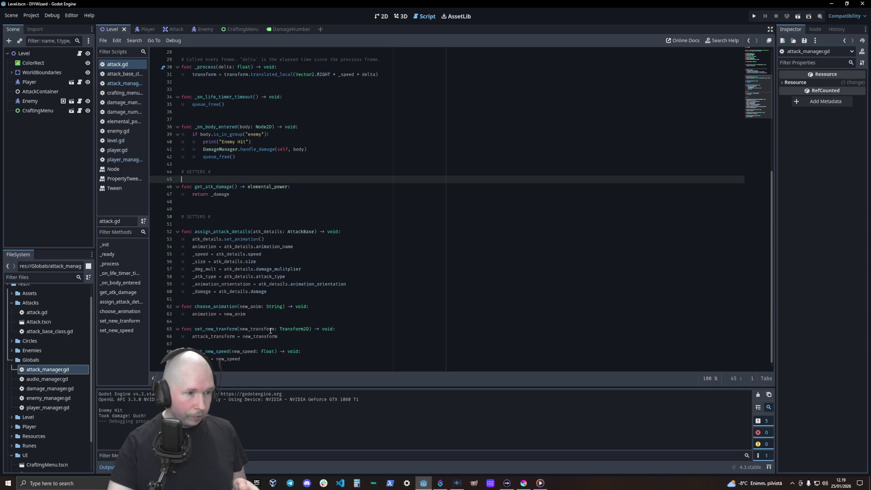
left_click(123, 84)
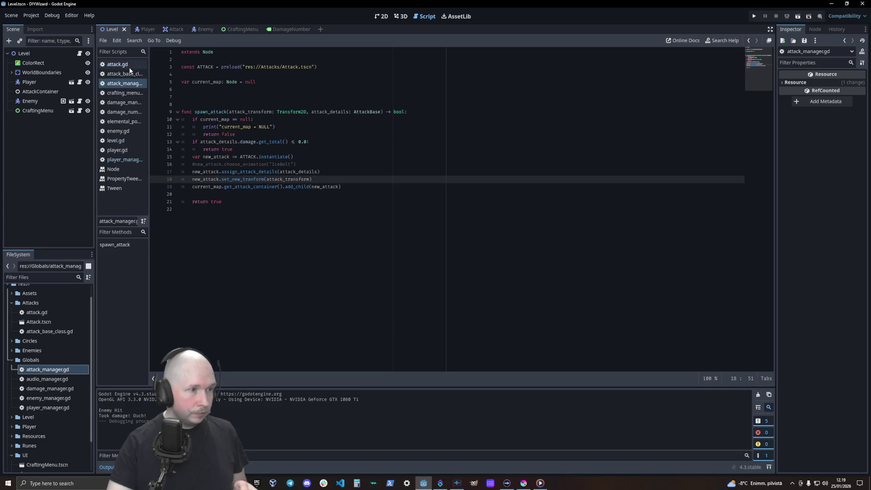
left_click(127, 65)
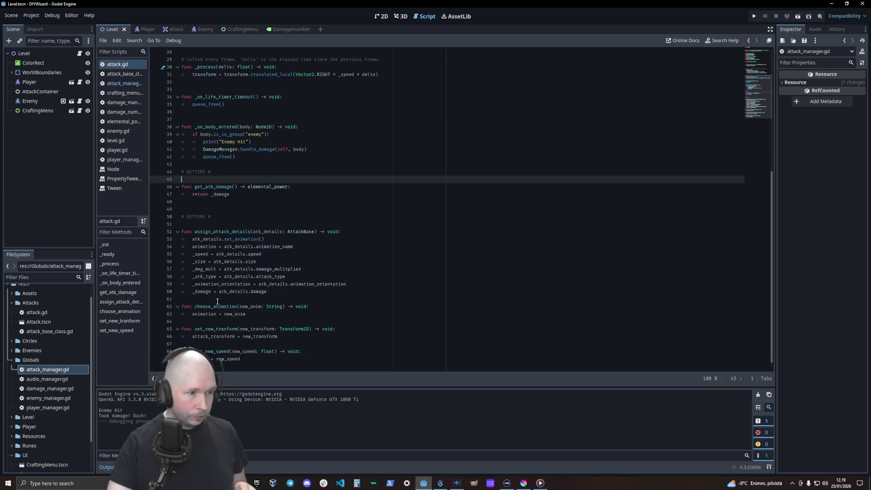
left_click(302, 337)
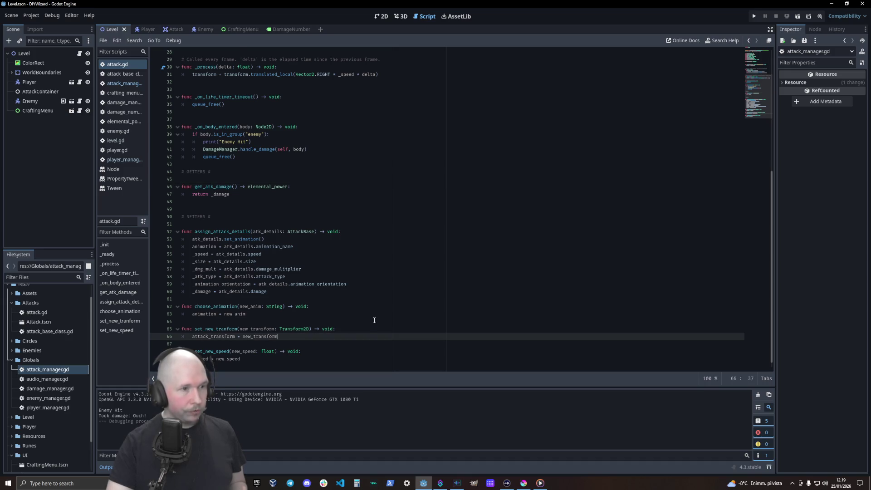
scroll(377, 298, "up", 9)
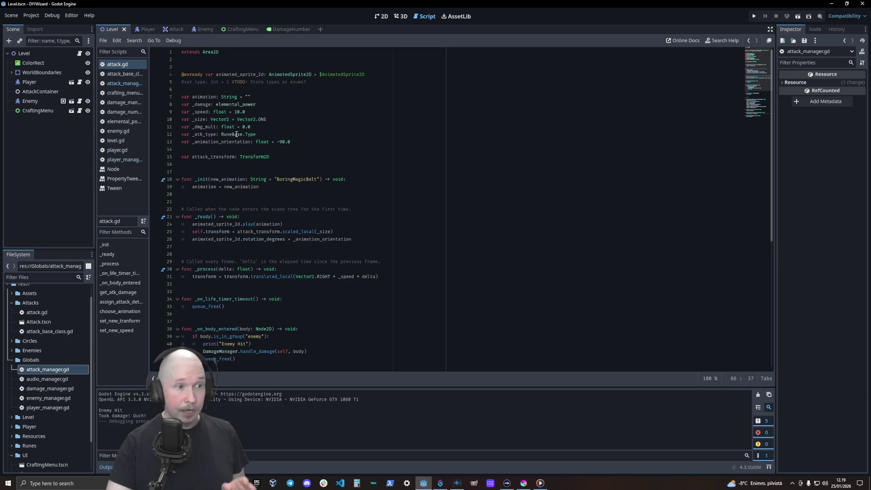
scroll(383, 315, "down", 9)
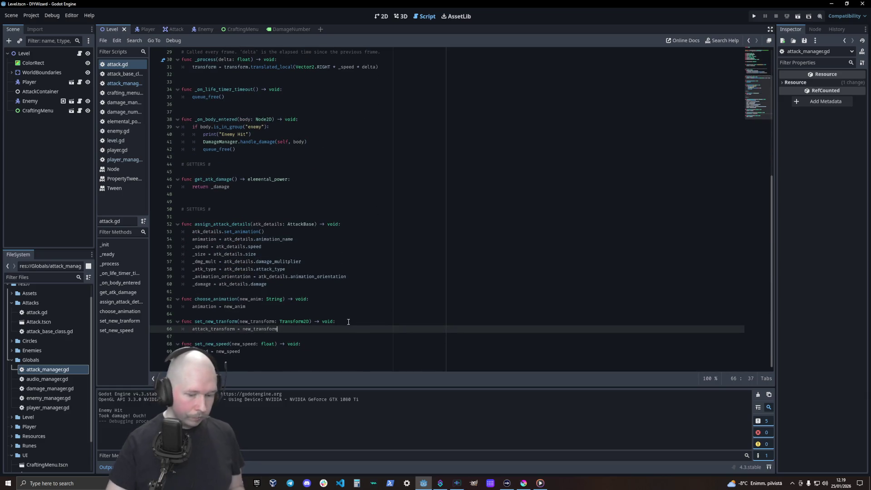
key("Return")
type("if")
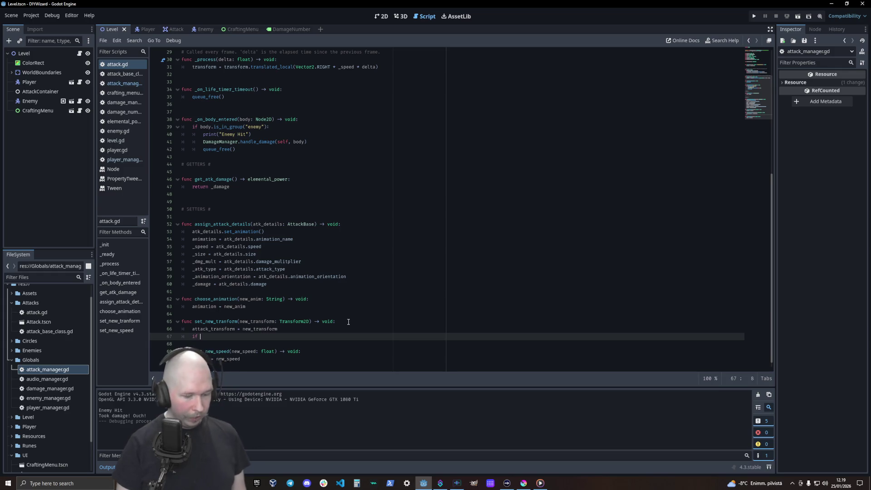
type(" ty")
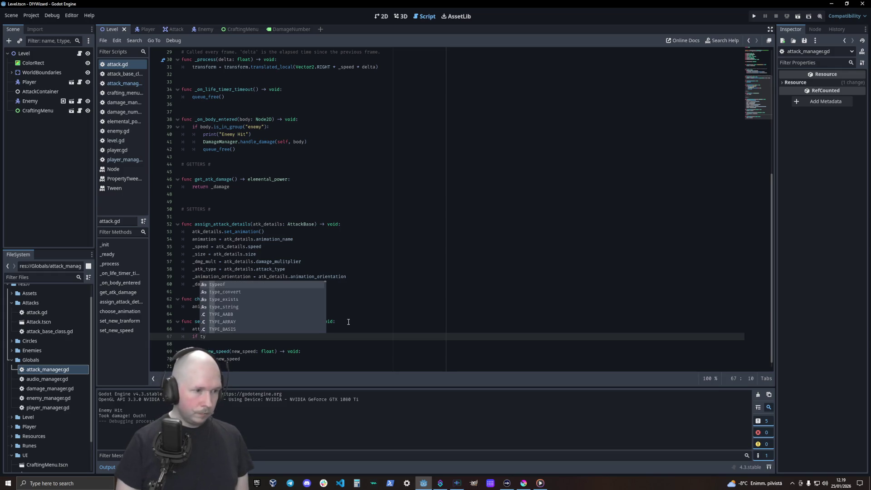
- Write the condition 'if _atk_type == RuneBase.Type.BEAM:' on line 67 and begin its indented body
key("BackSpace")
key("BackSpace")
type("atk")
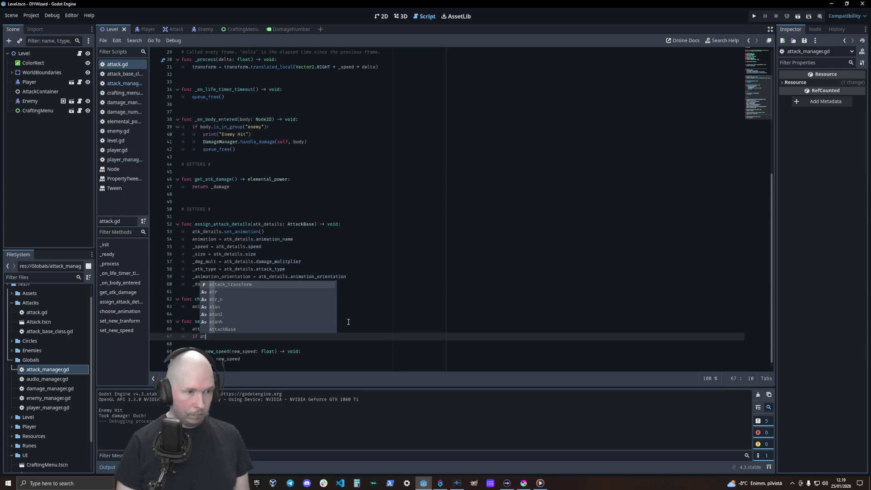
key("Return")
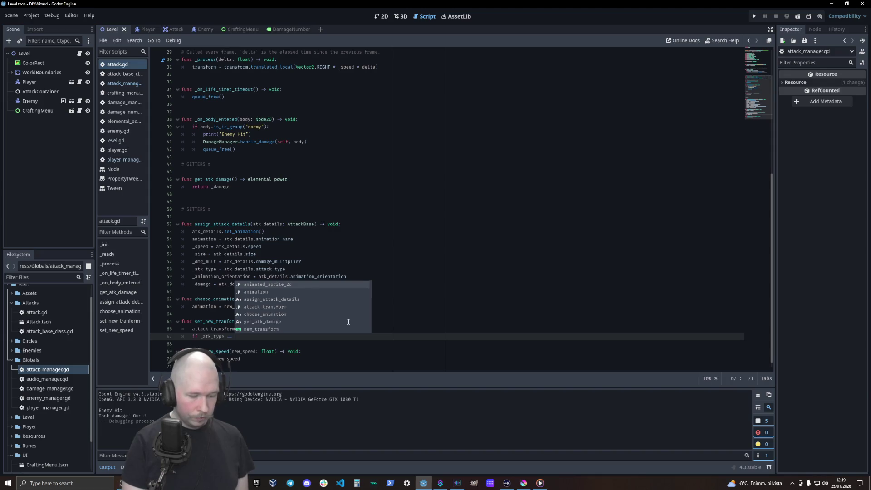
type("RuneBase")
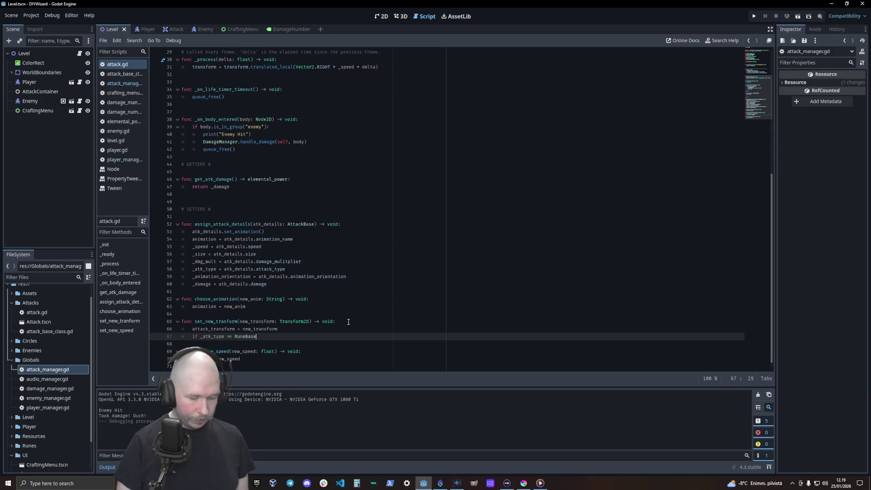
type(".")
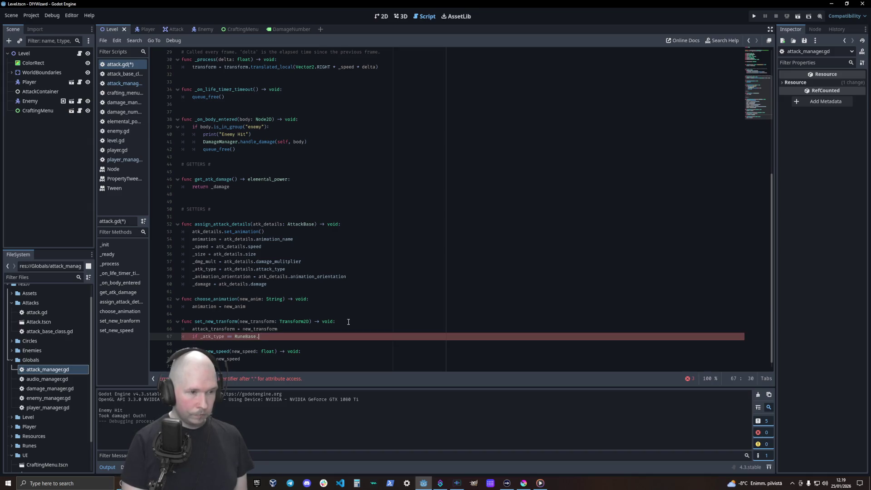
type("beType.")
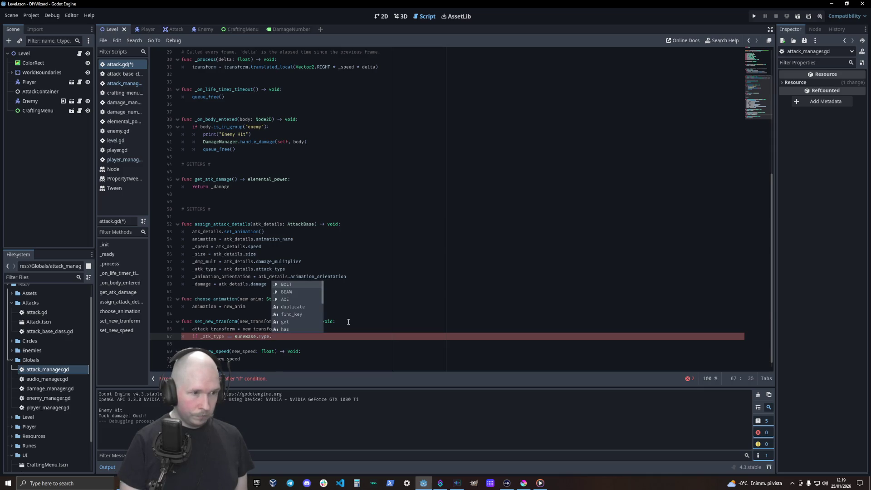
key("Down")
key("Return")
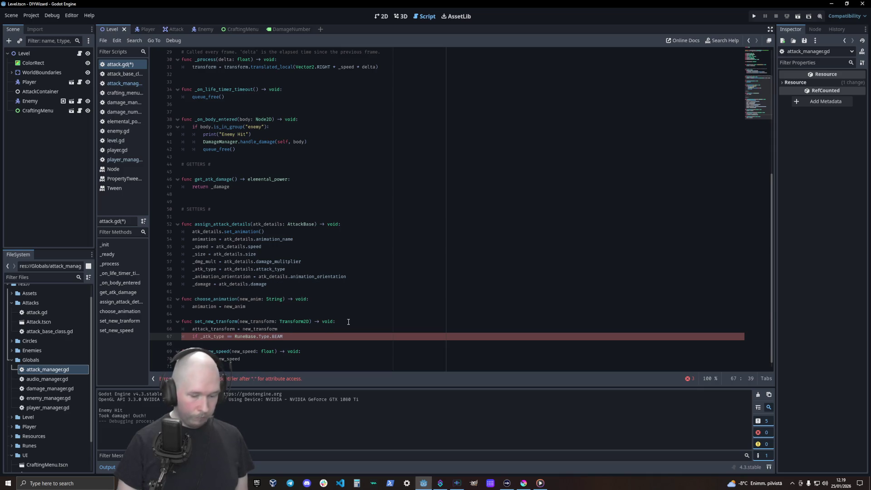
key("Return")
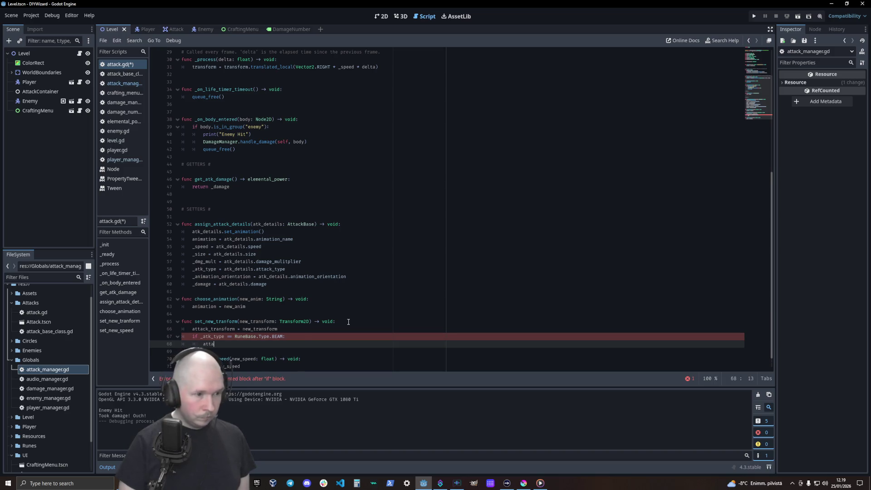
- Start line 68 as attack_transform.translated_local(Vector2.RIGHT using autocomplete
type("atta")
key("Return")
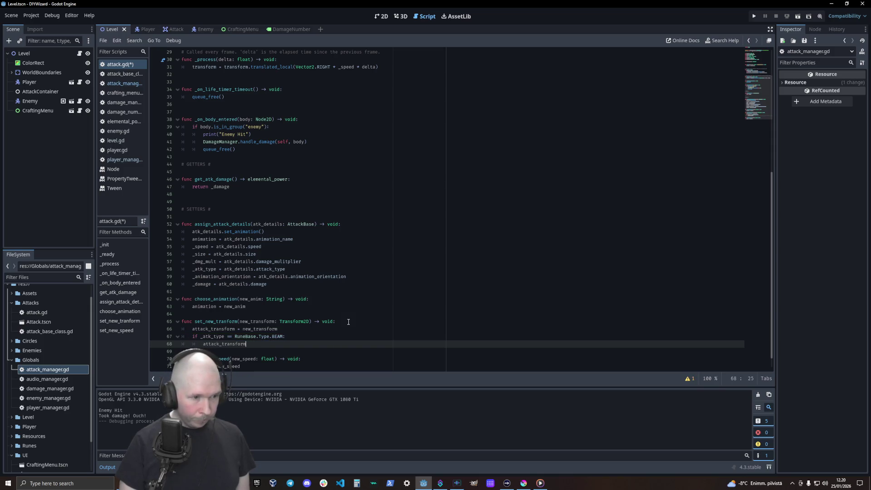
type(".")
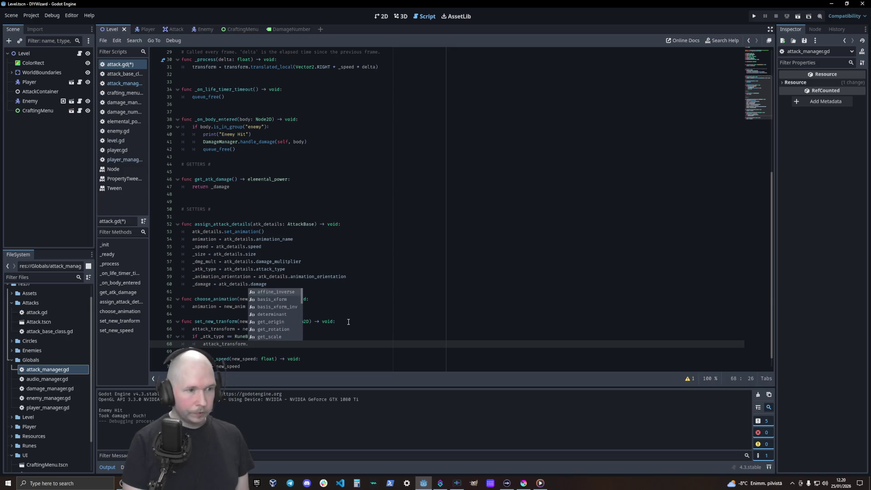
type("tra")
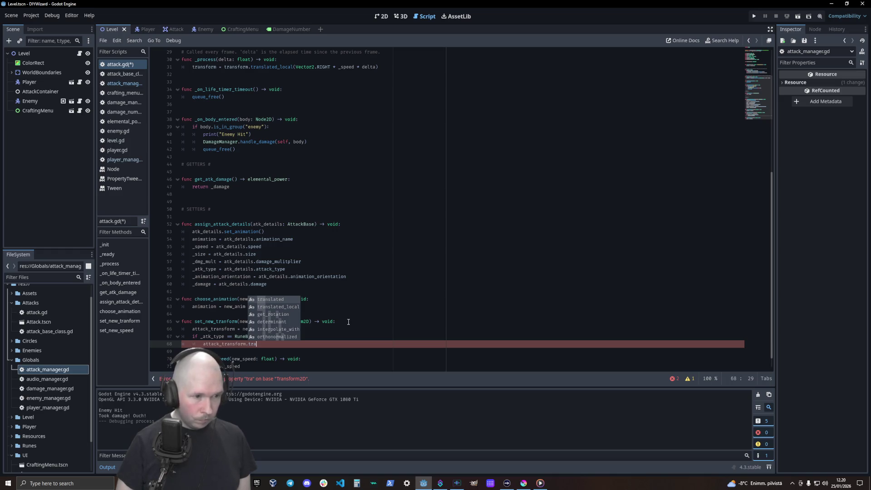
key("Down")
key("Return")
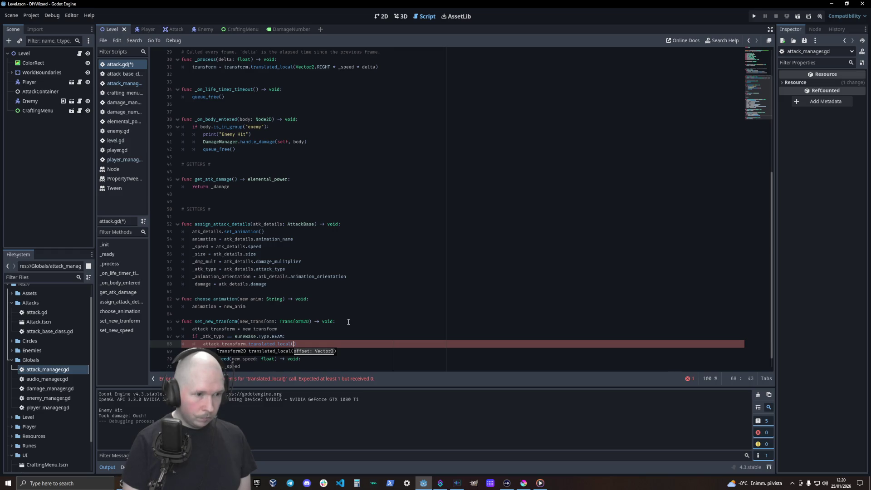
type("V")
key("Return")
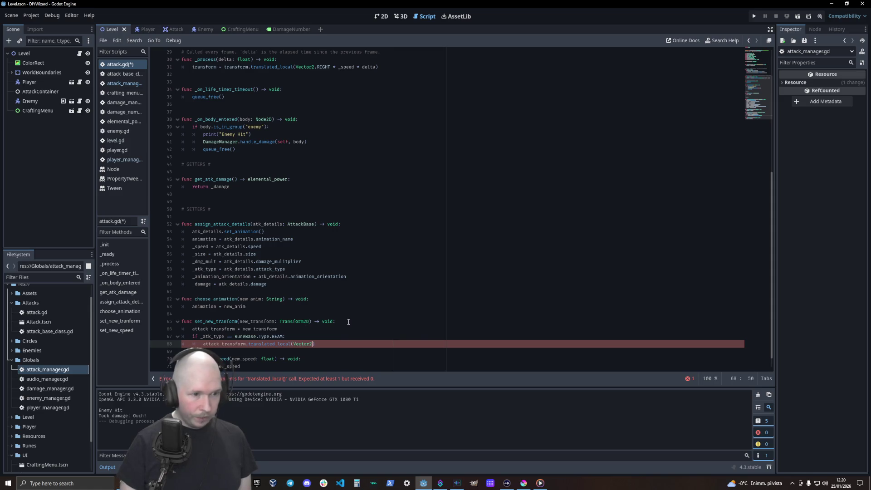
type(".RI")
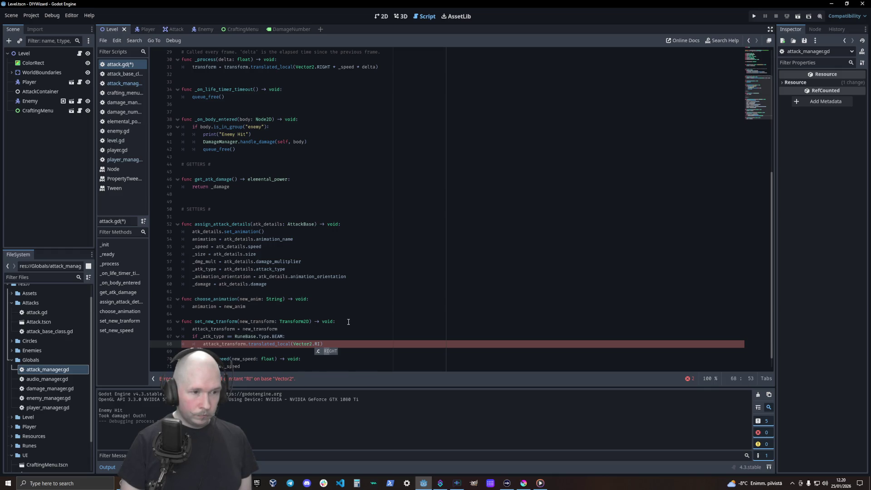
key("Return")
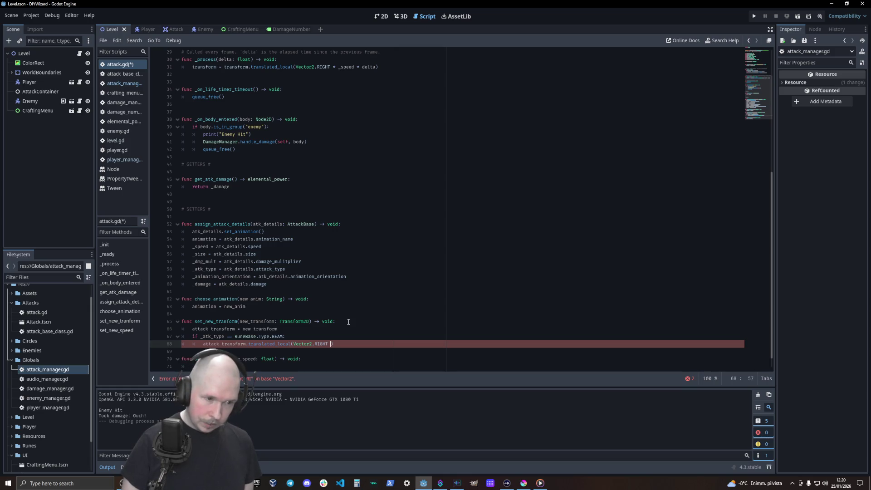
- Multiply Vector2.RIGHT by (_size.x / 2), close the parentheses, and save attack.gd
type("* size")
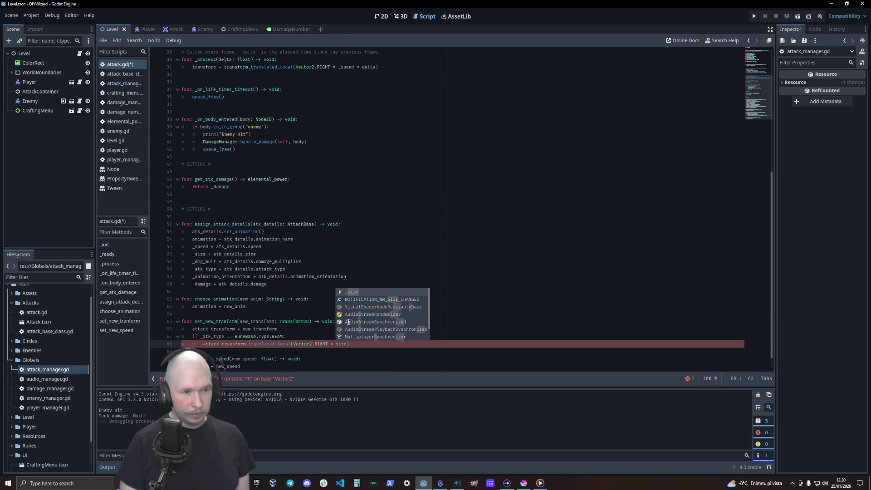
type(".")
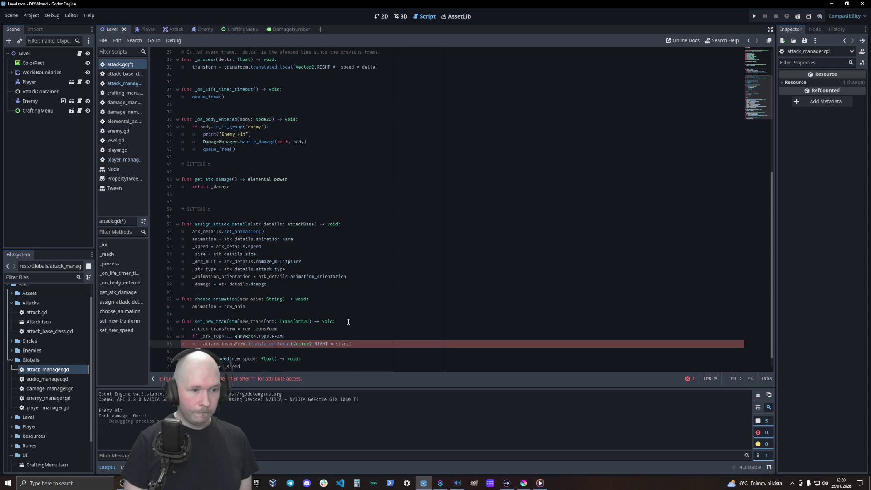
key("BackSpace")
key("BackSpace")
key("BackSpace")
type("_")
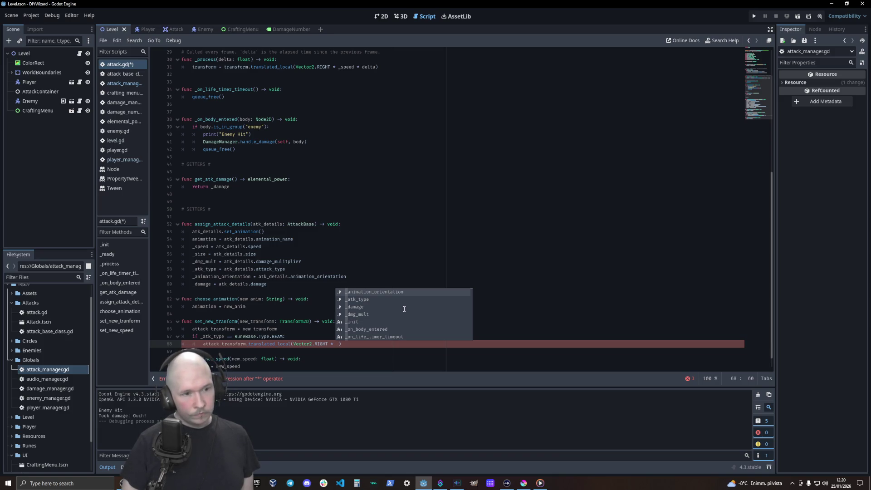
key("BackSpace")
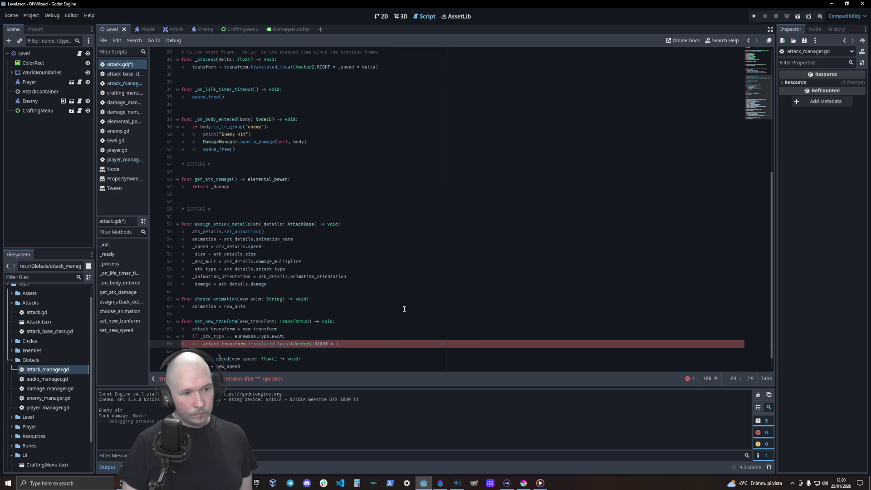
type("_size")
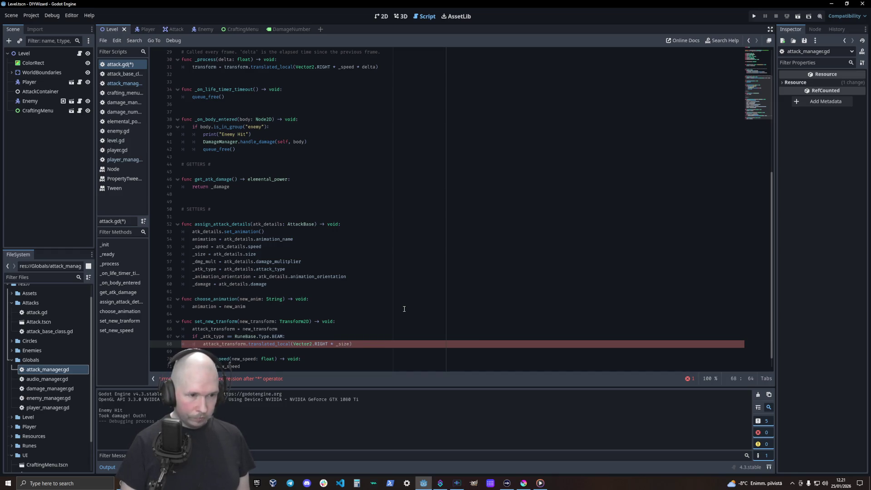
type(".x")
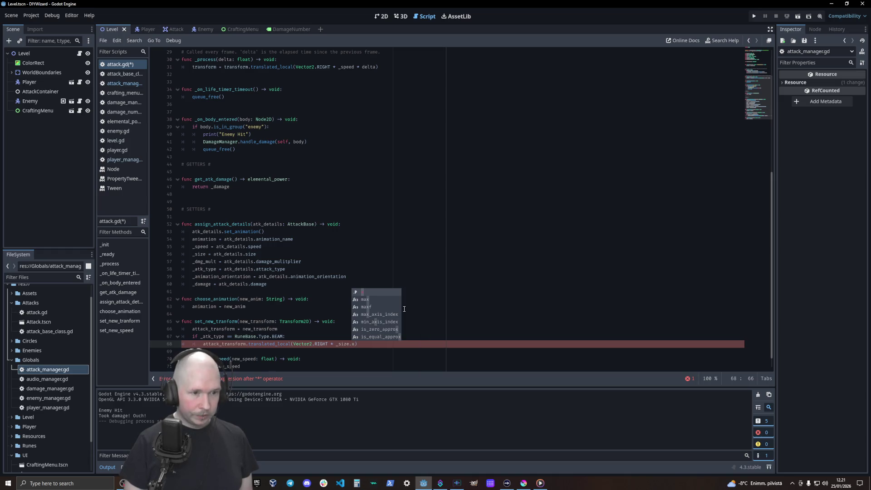
type(" / 2")
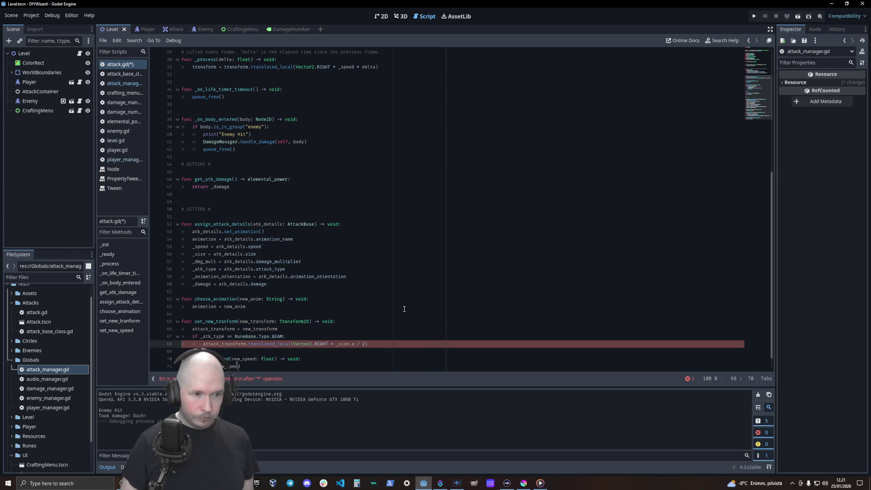
key("Left")
key("Left")
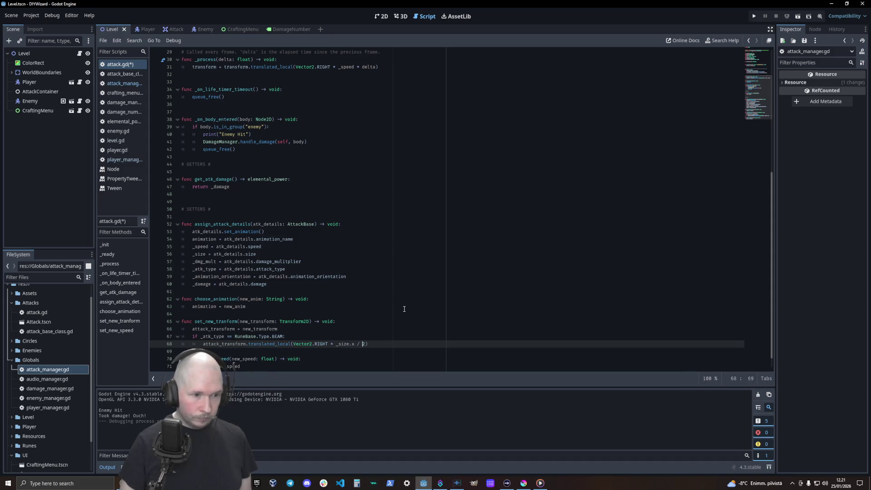
key("Right")
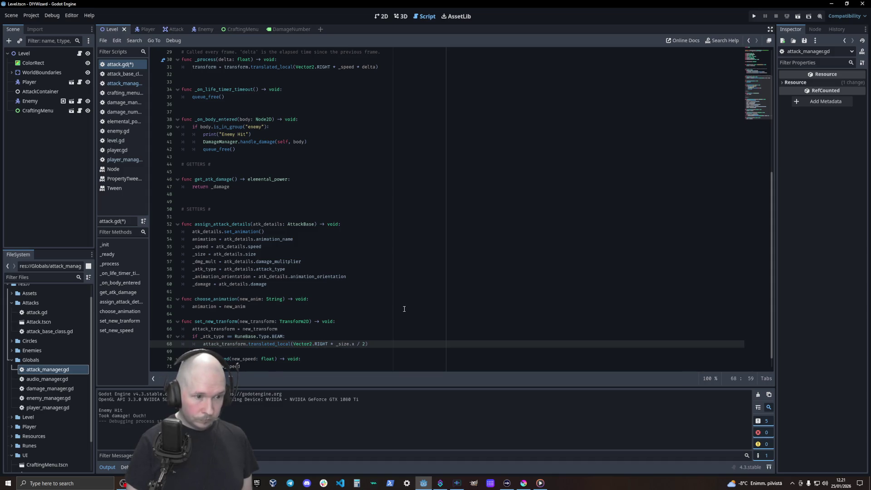
type("(")
key("End")
type(")")
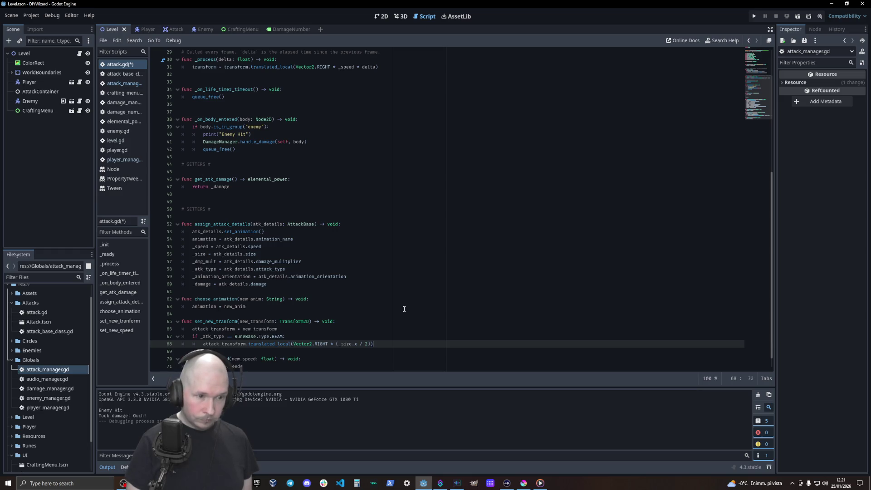
key("ctrl+s")
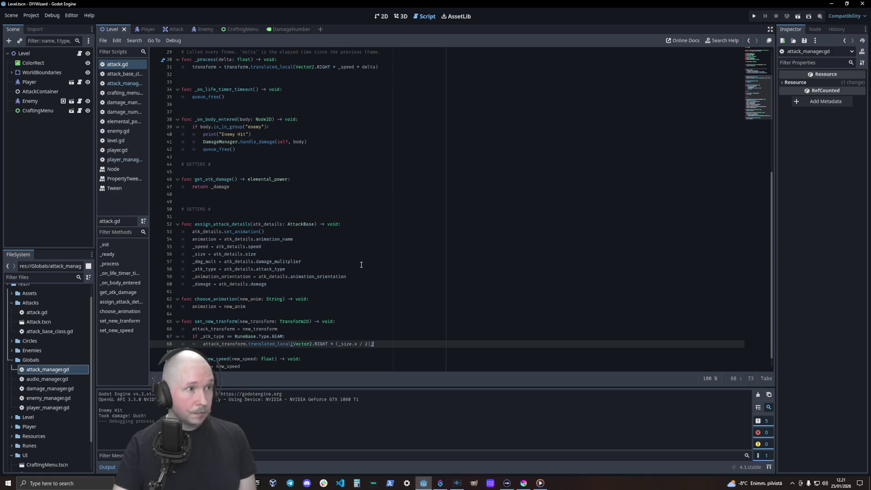
key("F5")
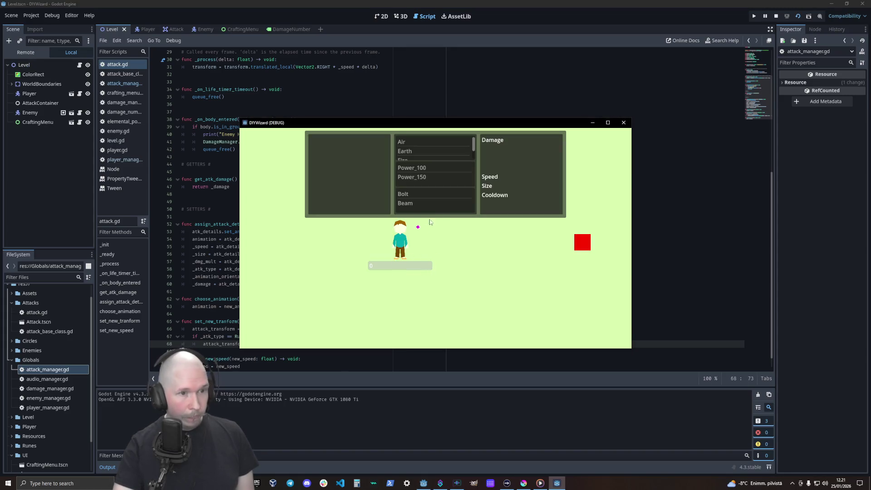
left_click(410, 196)
left_click(421, 169)
left_click(418, 140)
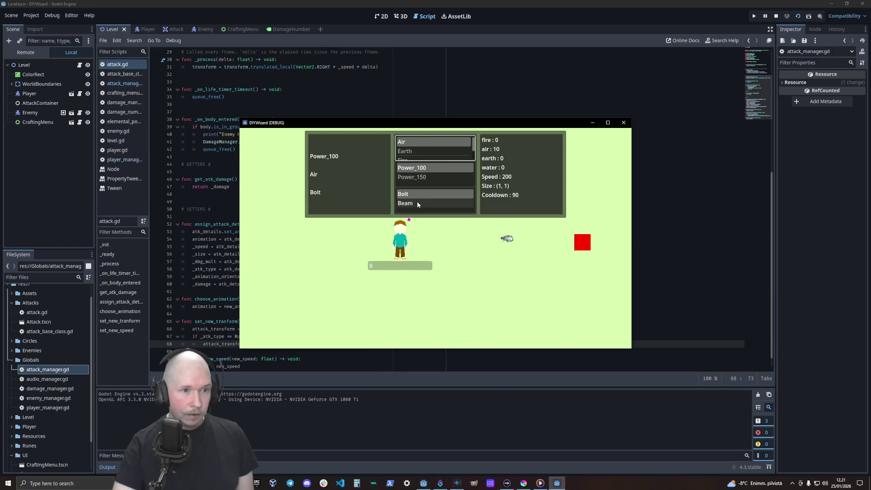
left_click(415, 203)
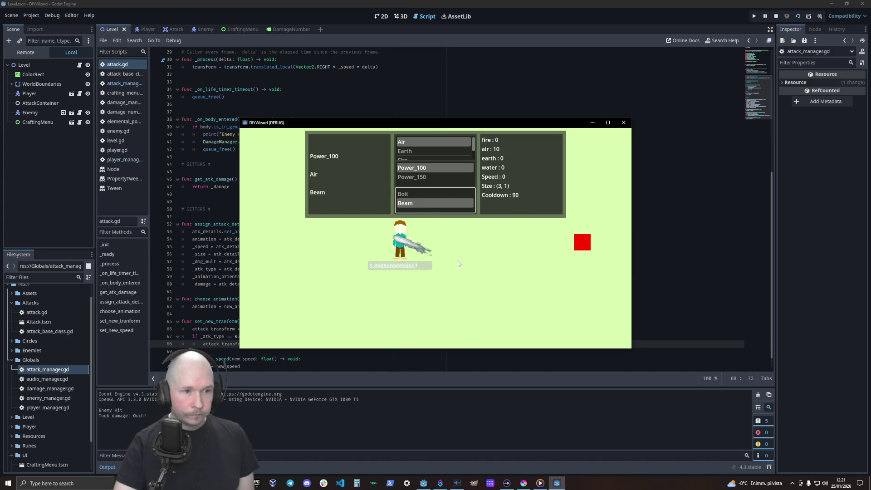
left_click(623, 123)
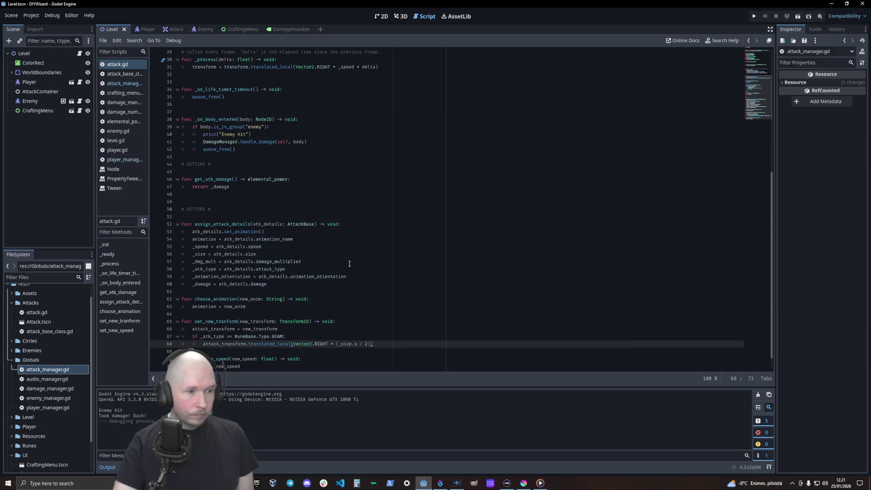
right_click(388, 282)
left_click(366, 267)
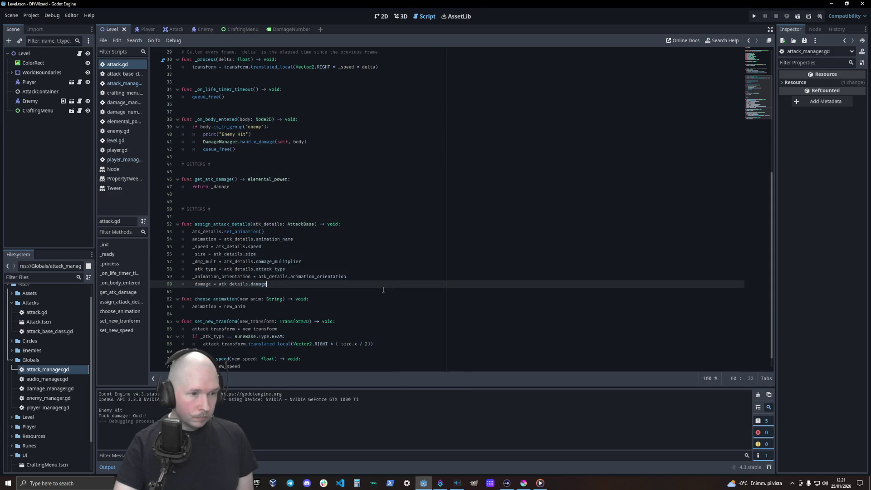
scroll(299, 273, "up", 10)
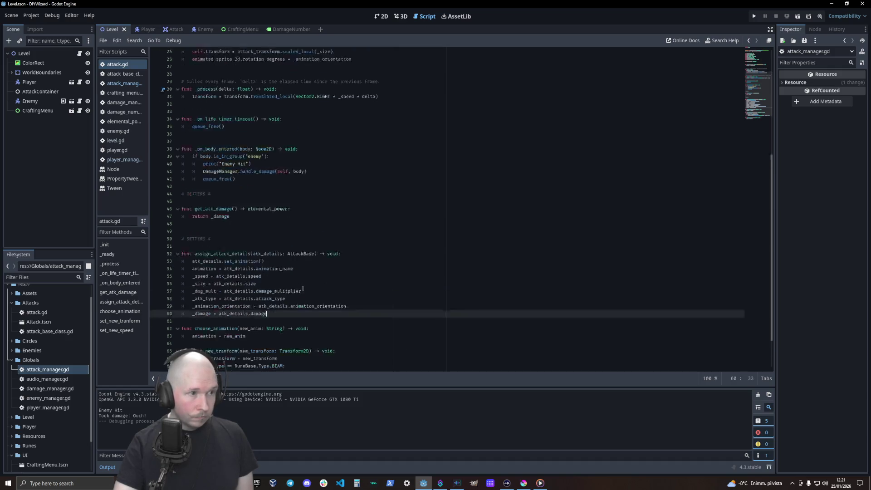
scroll(369, 155, "down", 10)
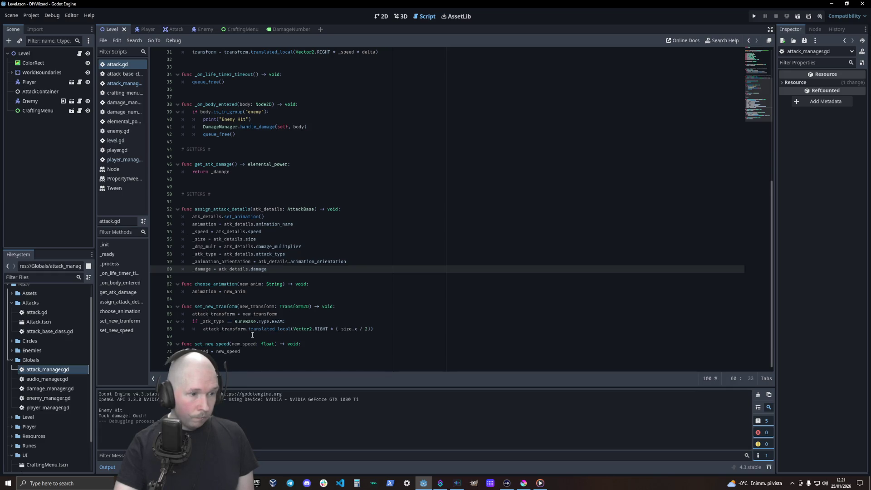
left_click(294, 329)
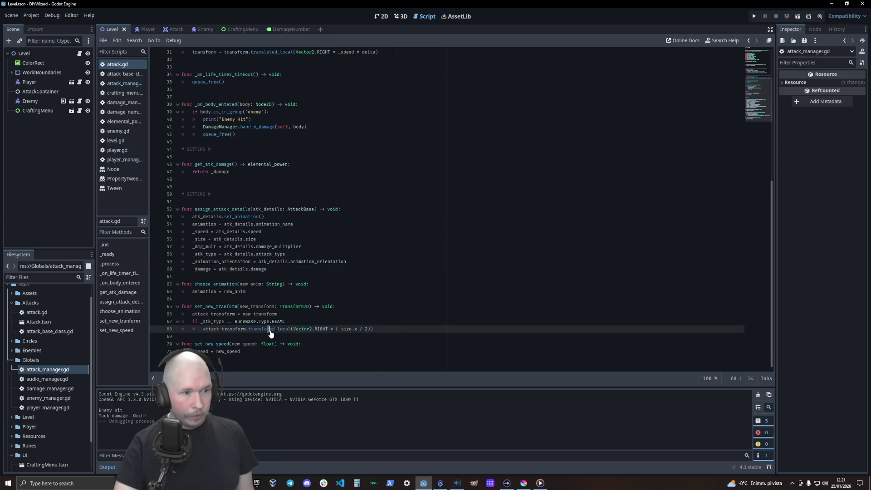
left_click(271, 329, "ctrl")
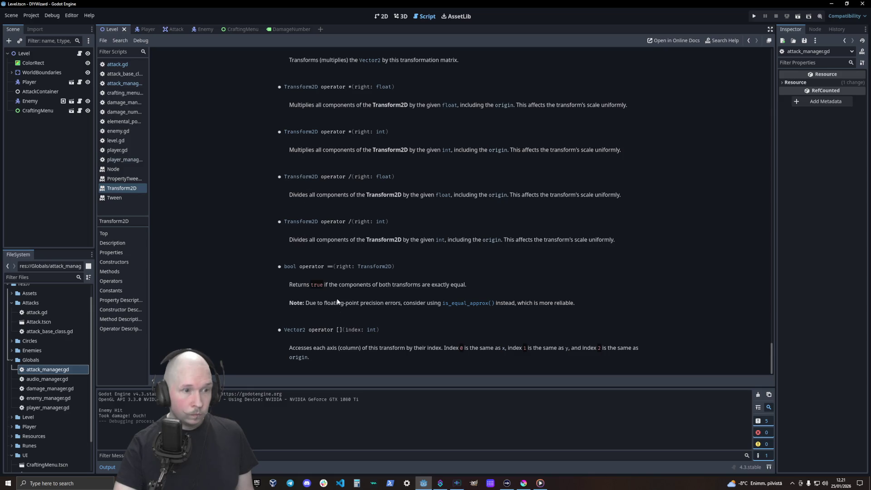
scroll(353, 72, "up", 2)
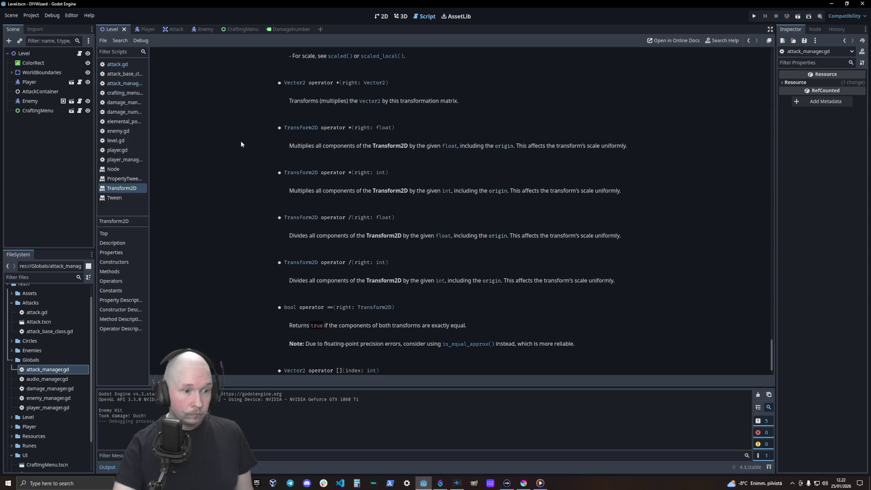
scroll(242, 145, "down", 2)
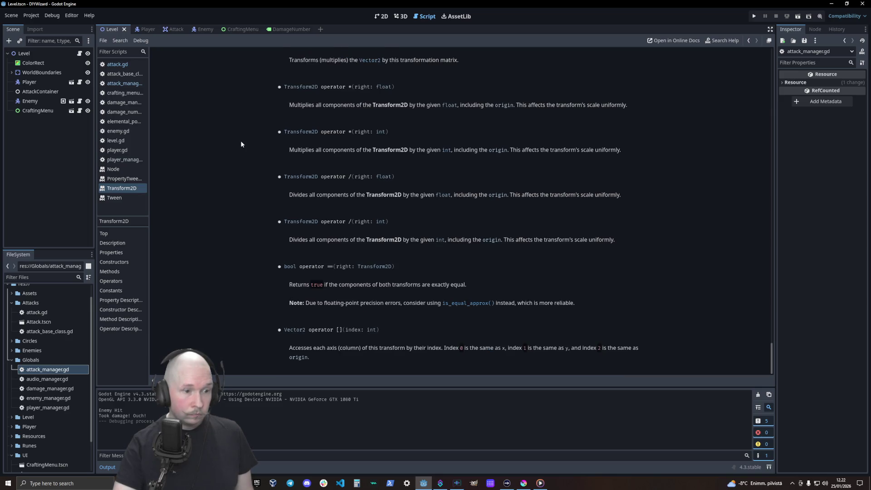
left_click(128, 85)
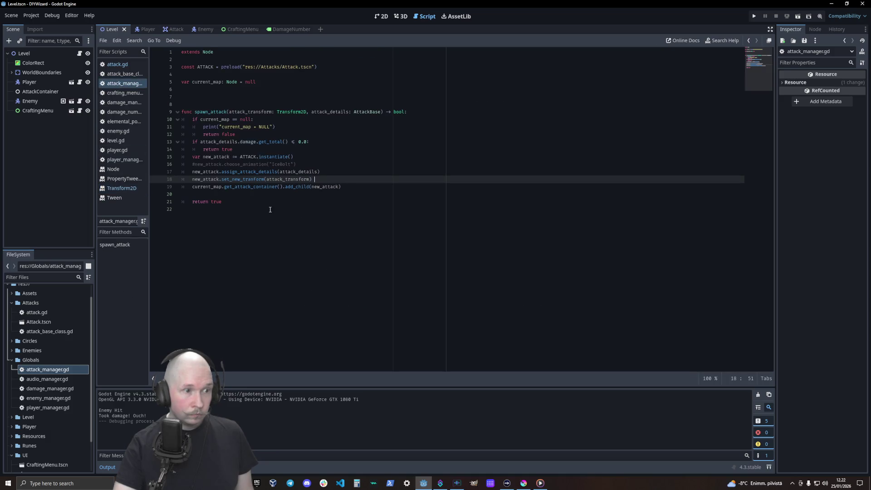
left_click(127, 67)
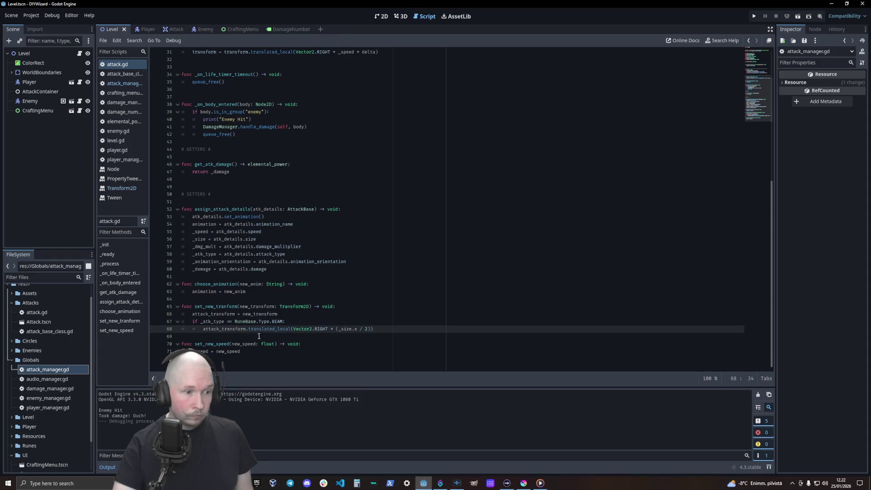
left_click(270, 329, "ctrl")
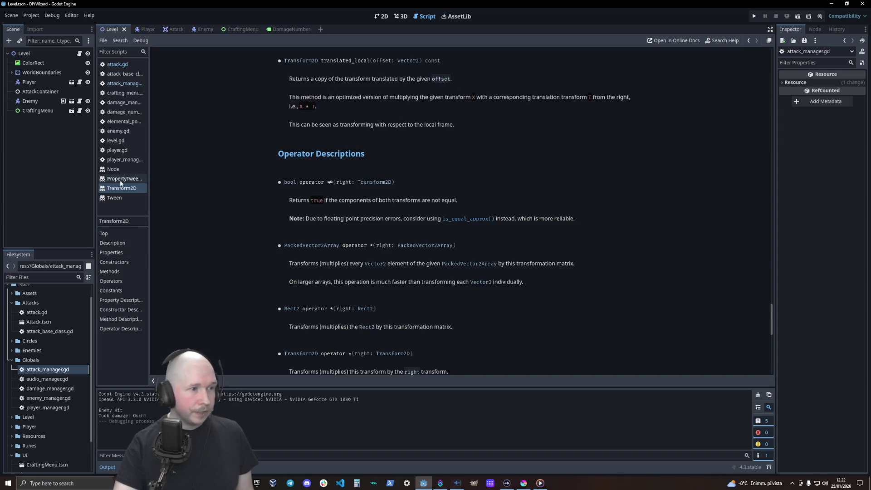
left_click(123, 83)
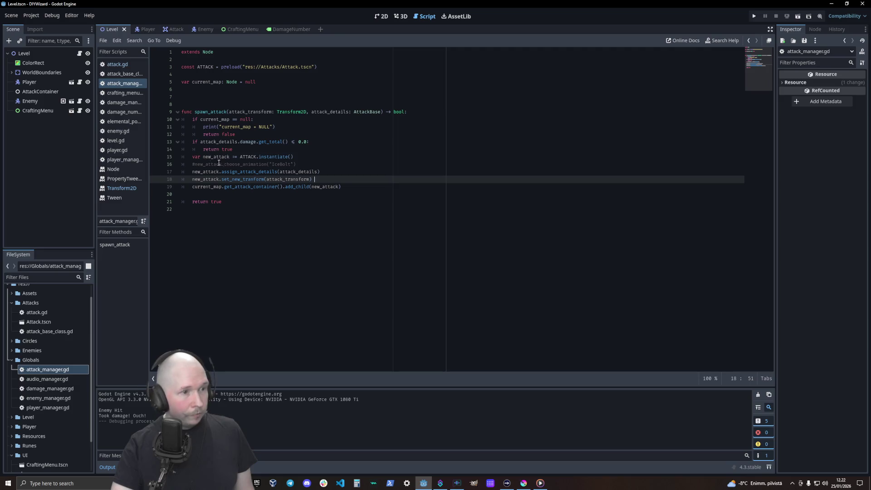
left_click(116, 64)
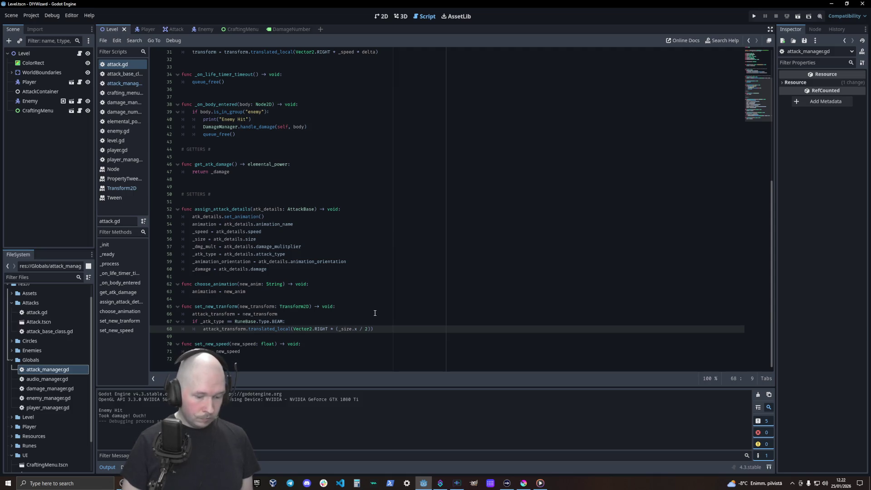
- Prefix line 68 with 'attack_transform =' so the translated result is reassigned, and save
type("=")
key("Left")
key("Left")
type("+")
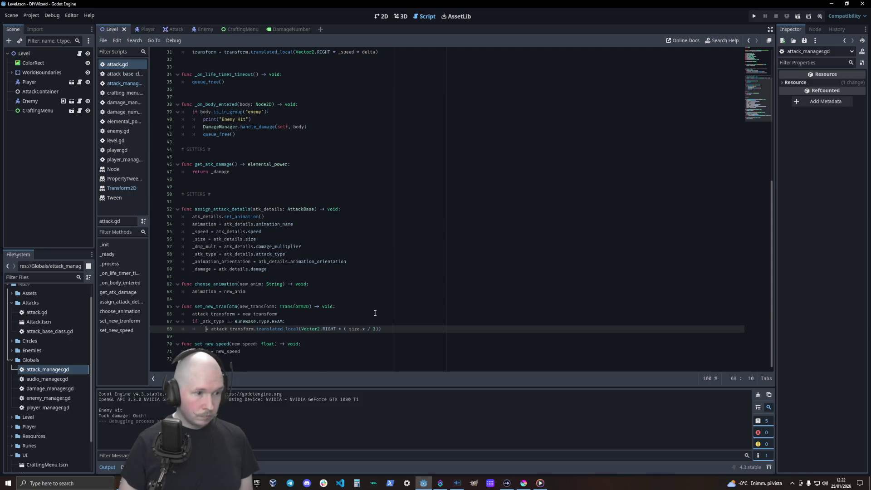
type("attack_transform")
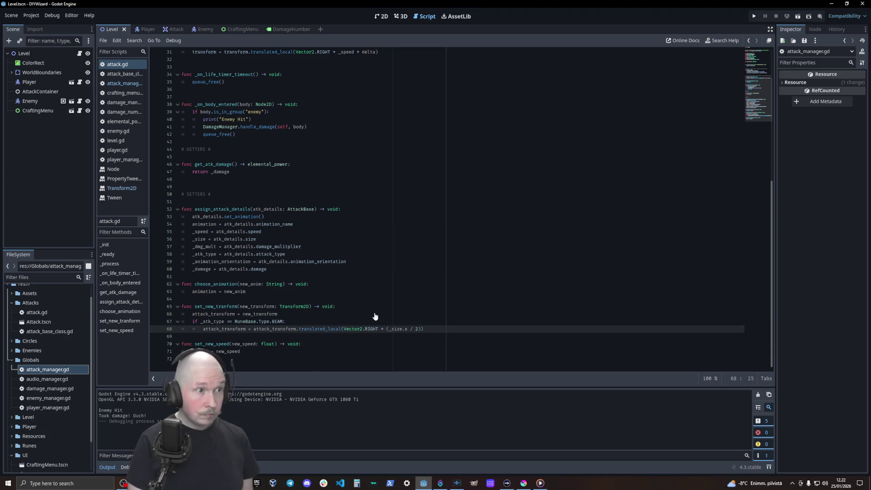
key("ctrl+s")
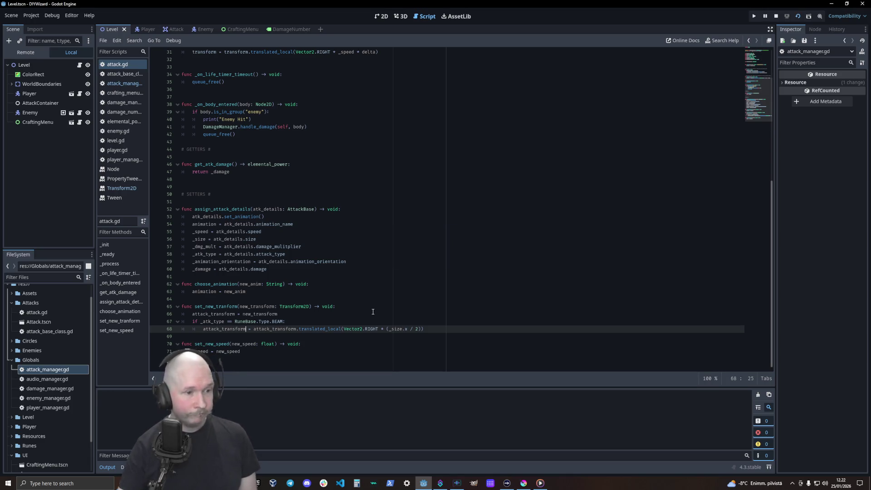
- In the running game, test a Power_100 Air Beam attack, then close the game window
left_click(411, 193)
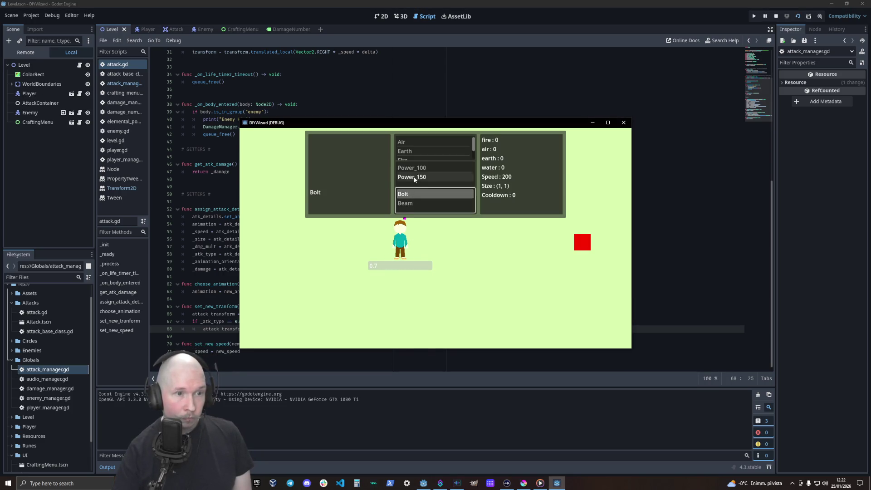
left_click(421, 170)
left_click(401, 141)
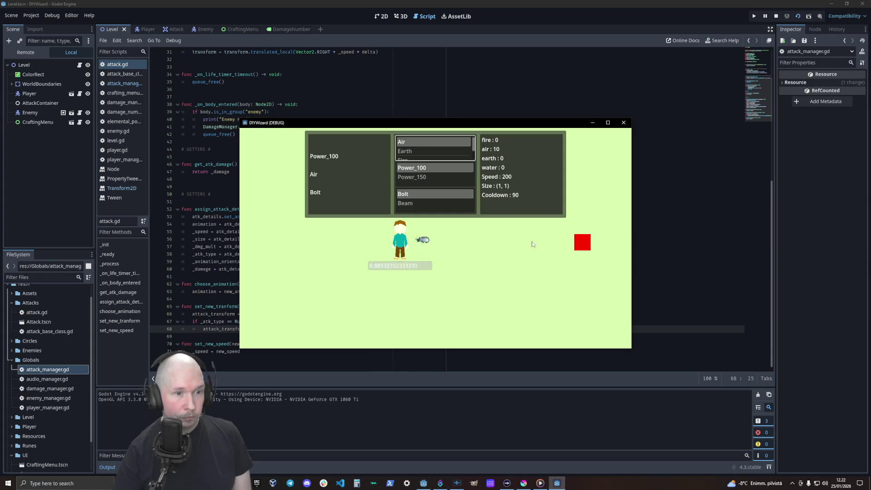
left_click(425, 205)
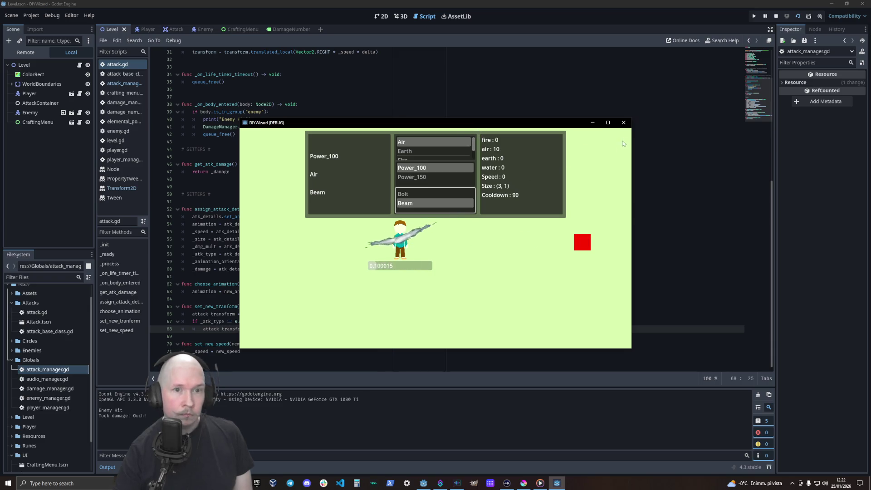
left_click(624, 122)
left_click(316, 321)
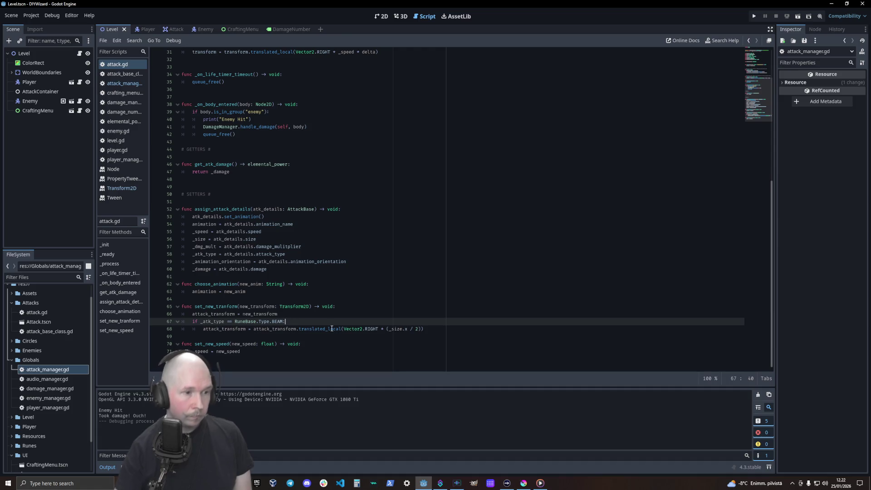
- Add a new line under the BEAM check, typing and deleting 'beam' and 'Beam'
key("Return")
type("be")
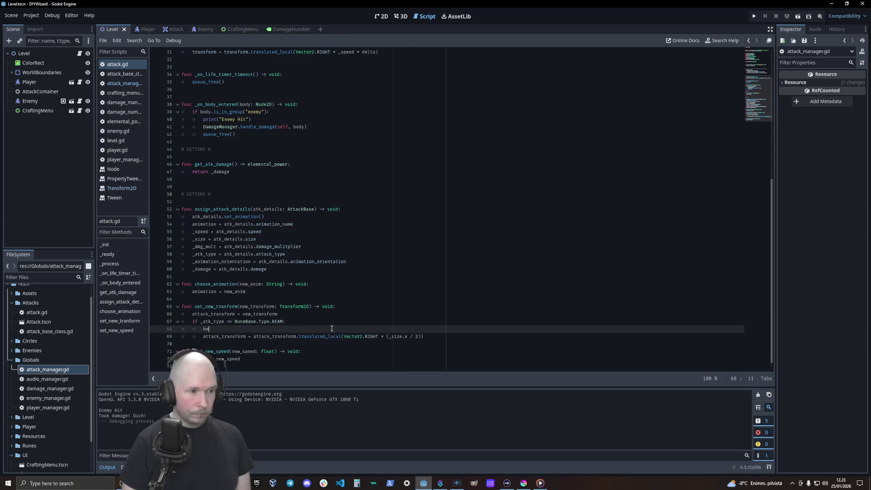
type("am")
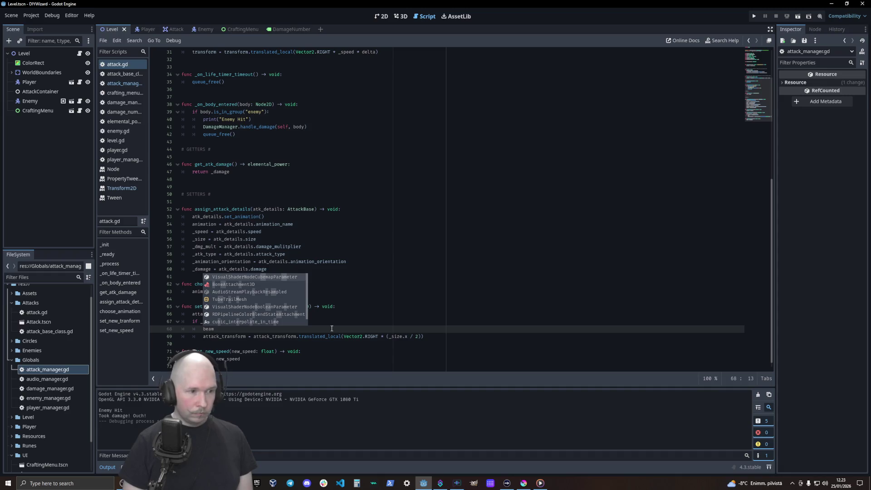
key("BackSpace")
key("BackSpace")
key("BackSpace")
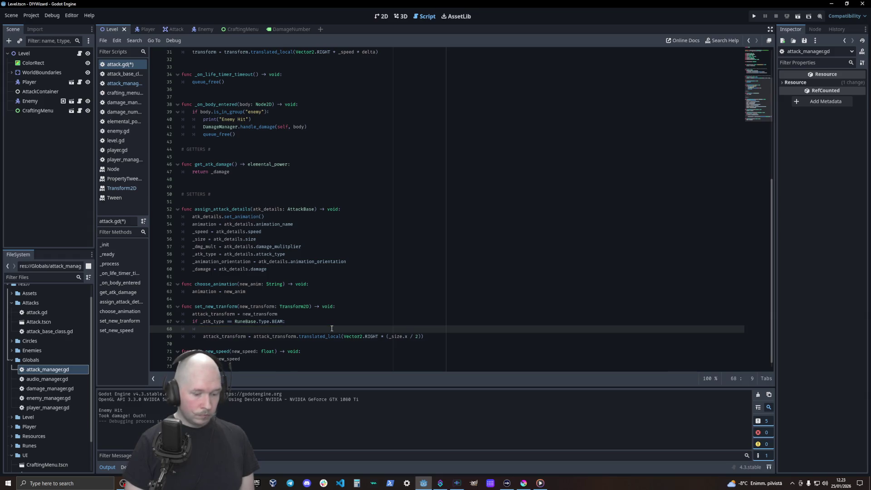
type("iBeam")
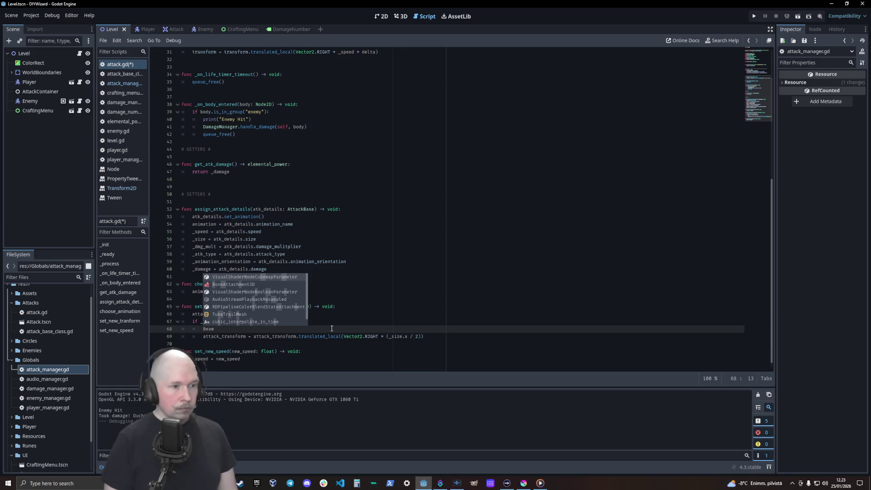
key("BackSpace")
key("BackSpace")
key("BackSpace")
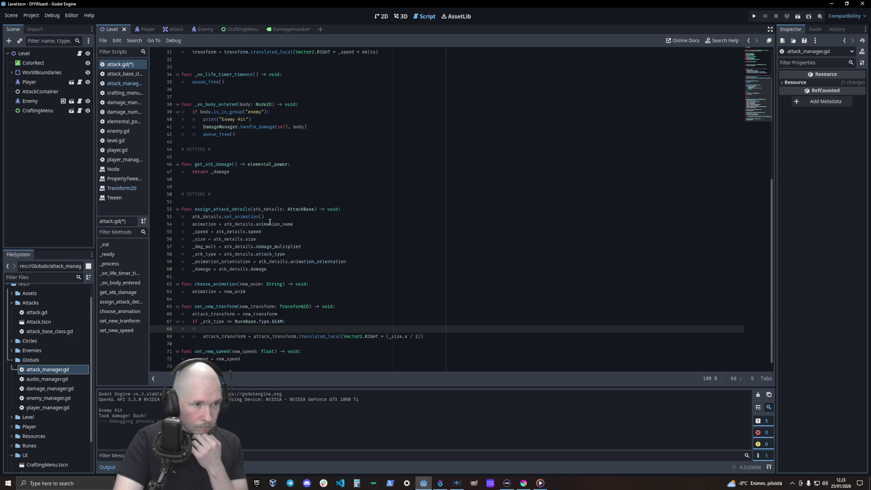
- Browse attack_manager.gd and attack_base_class.gd's _init function, then return to attack.gd
left_click(136, 86)
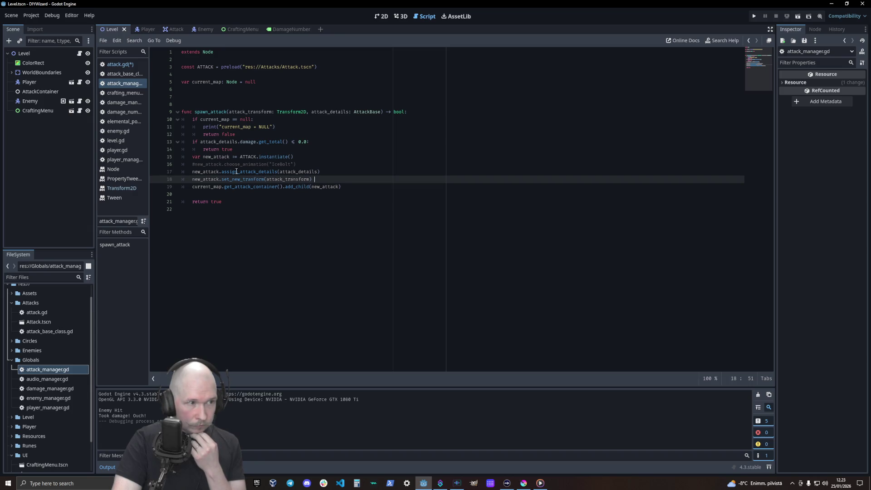
left_click(118, 75)
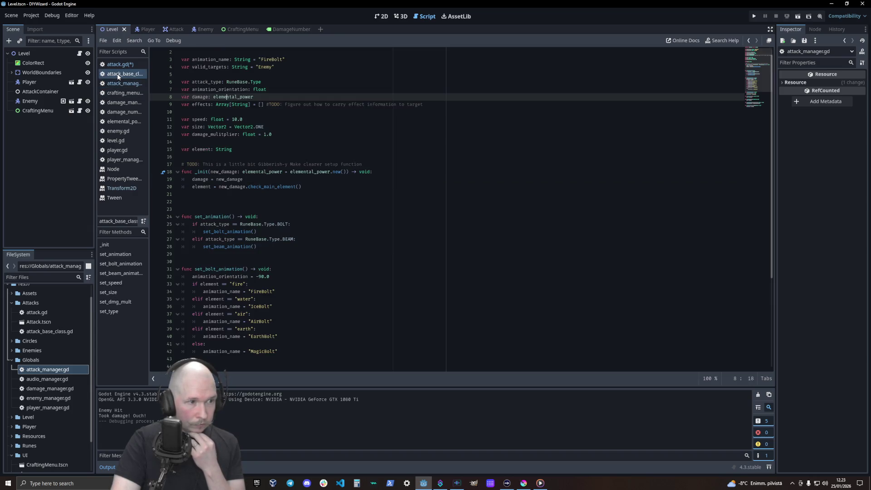
left_click(247, 179)
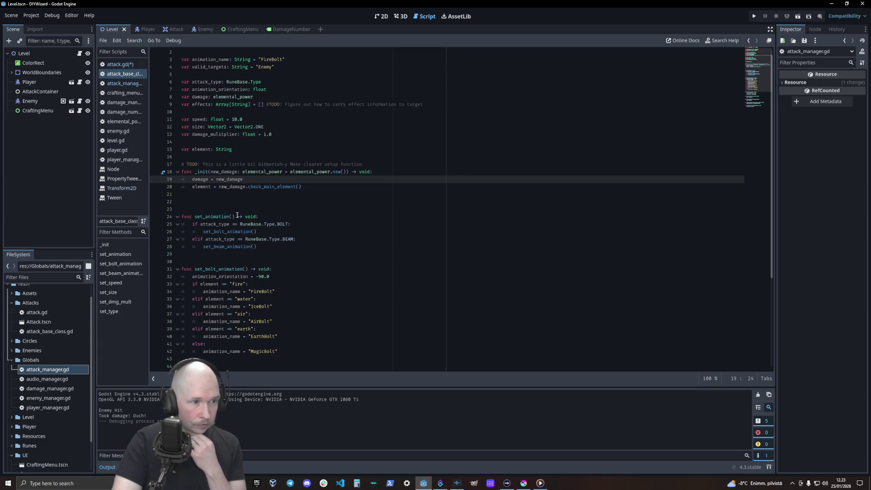
scroll(224, 213, "down", 5)
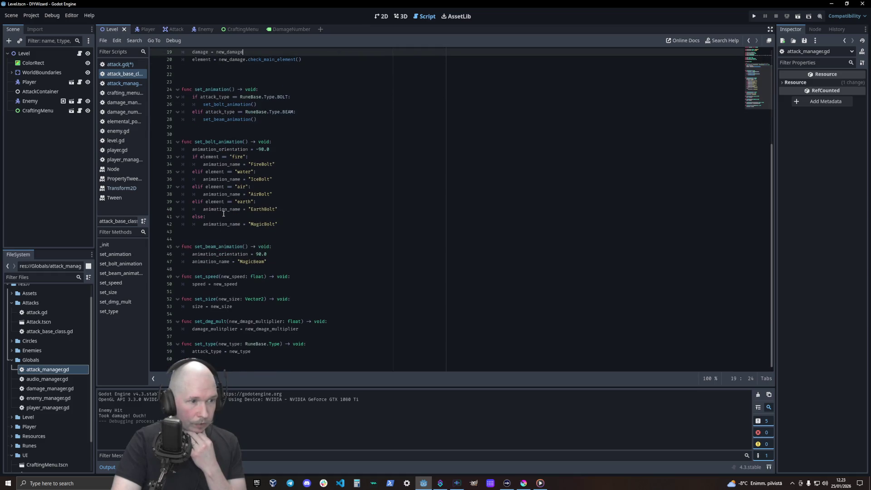
left_click(131, 65)
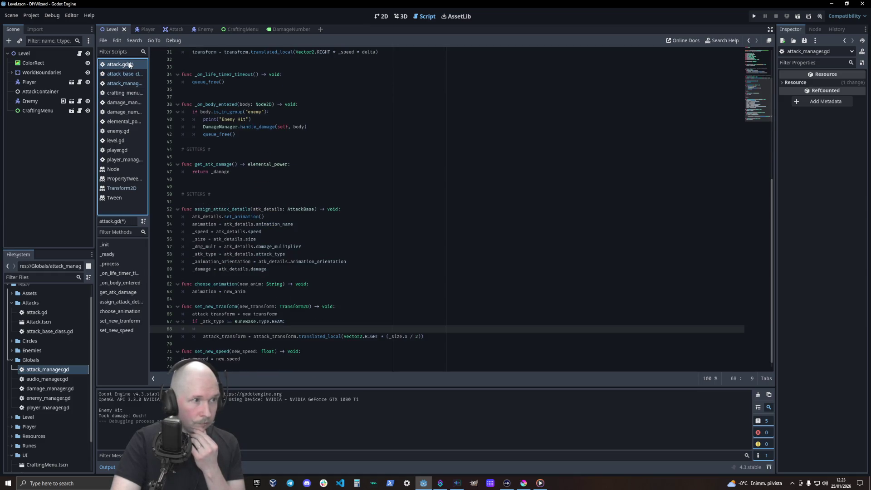
left_click(303, 182)
scroll(303, 183, "up", 10)
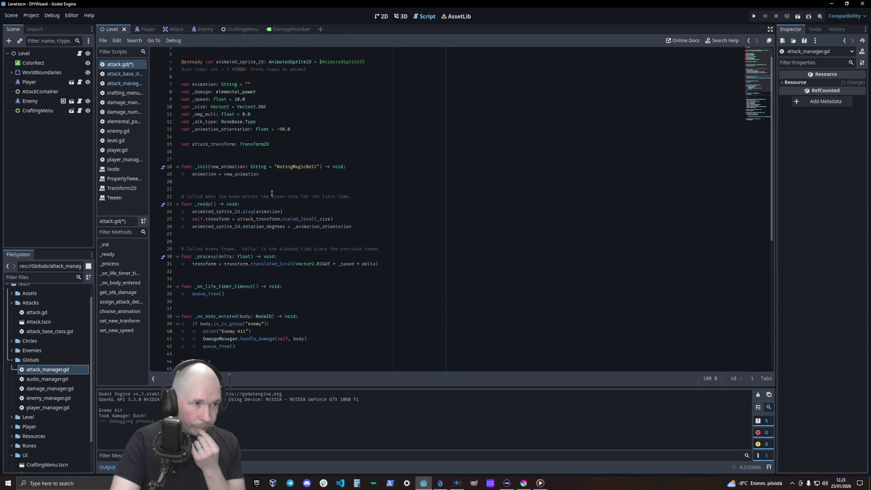